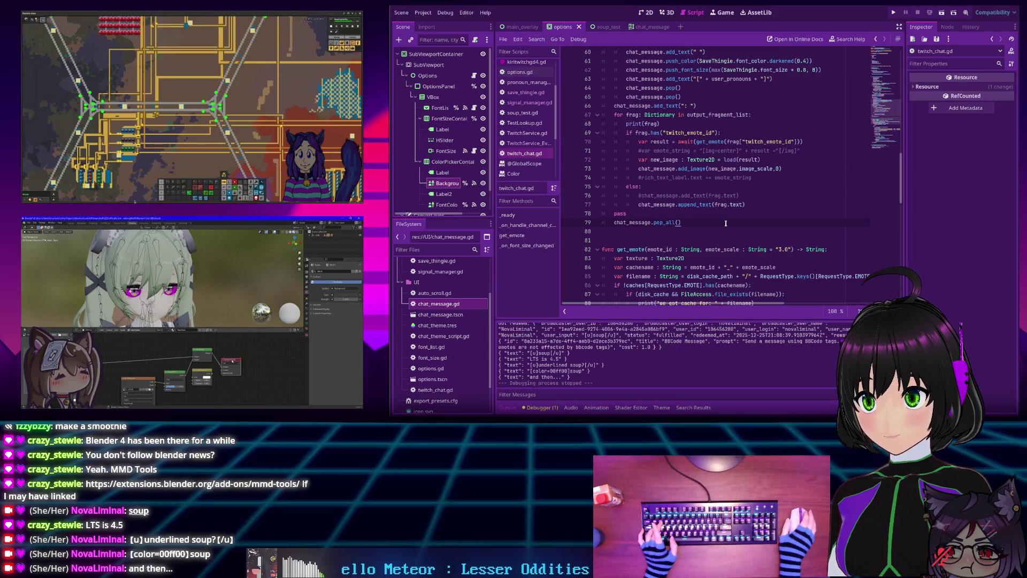
Test-run the project, check the chat font list while keeping Tilt Neon, then stop it
{"action": "scroll", "coordinate": [697, 211], "scroll_direction": "up", "scroll_amount": 2}
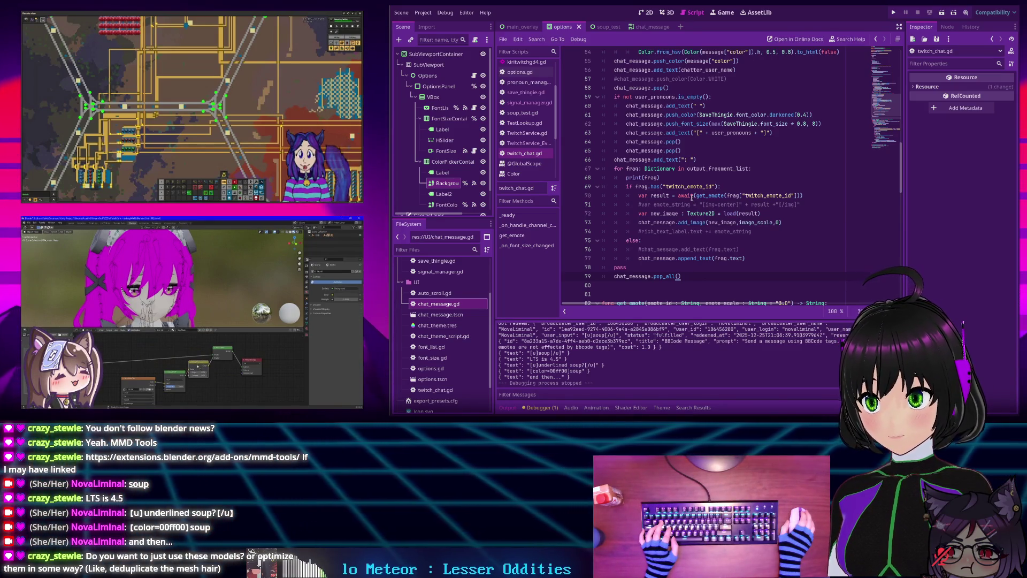
{"action": "scroll", "coordinate": [692, 196], "scroll_direction": "down", "scroll_amount": 1}
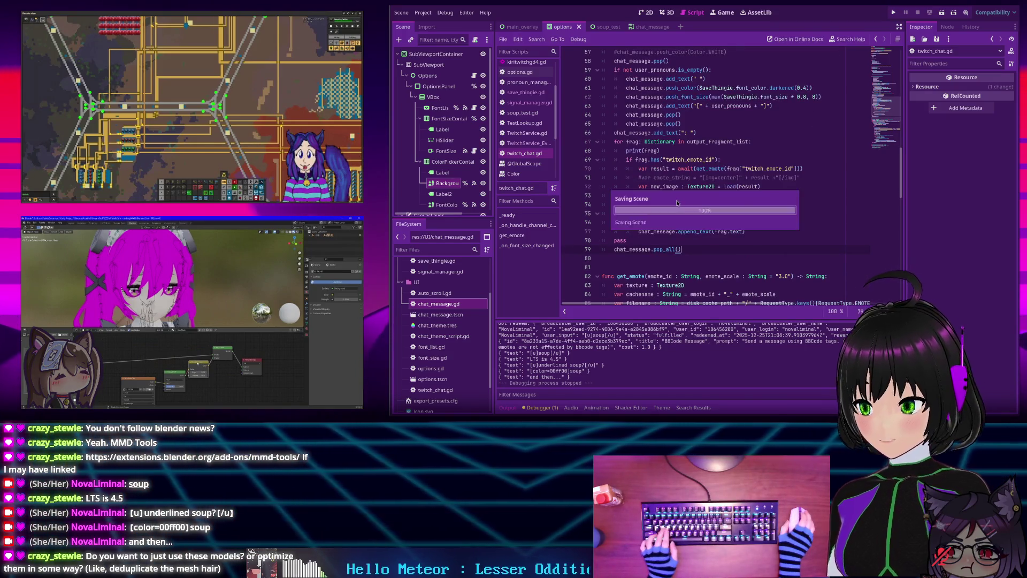
{"action": "left_click", "coordinate": [893, 13]}
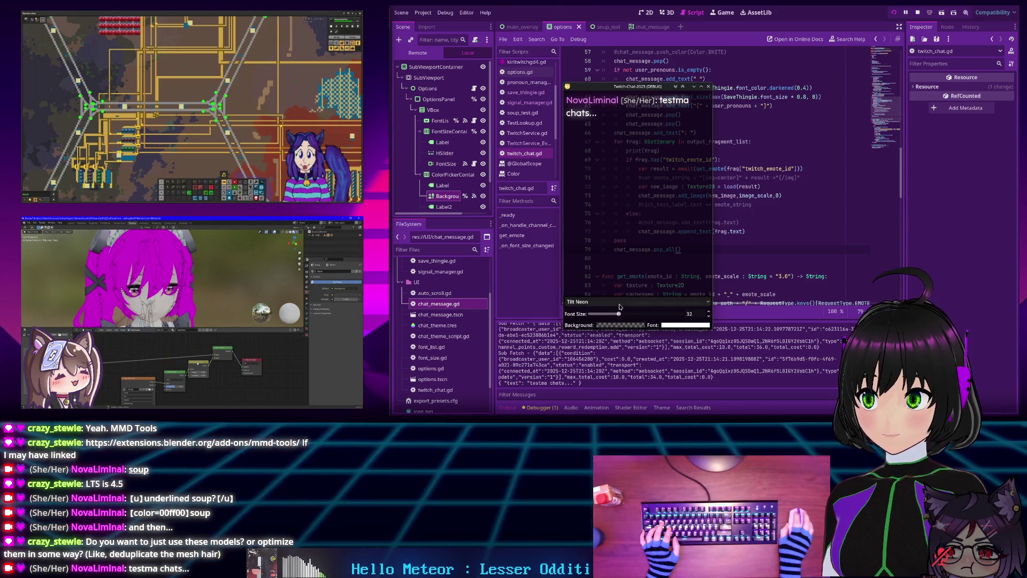
{"action": "left_click", "coordinate": [636, 302]}
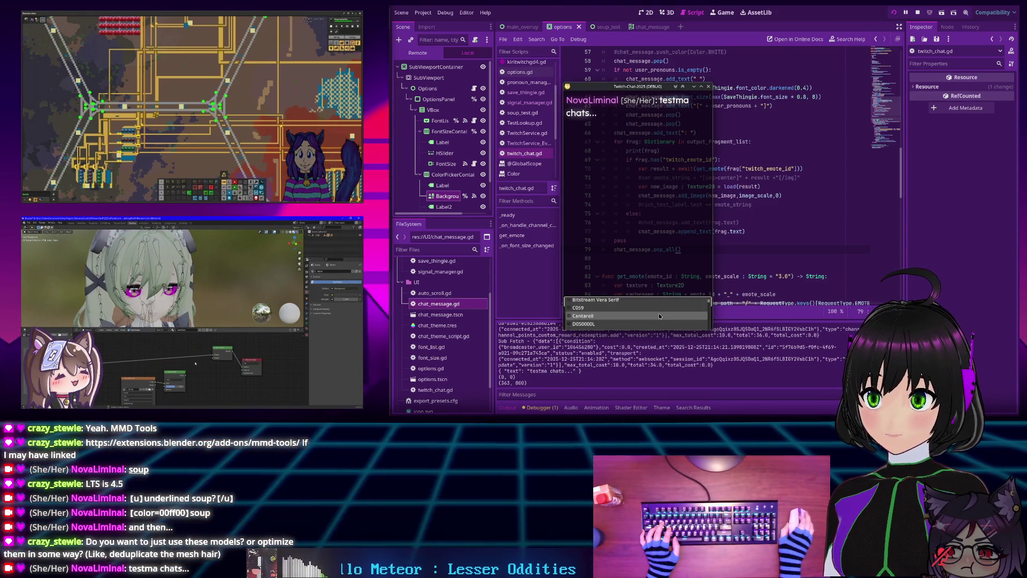
{"action": "left_click", "coordinate": [645, 250]}
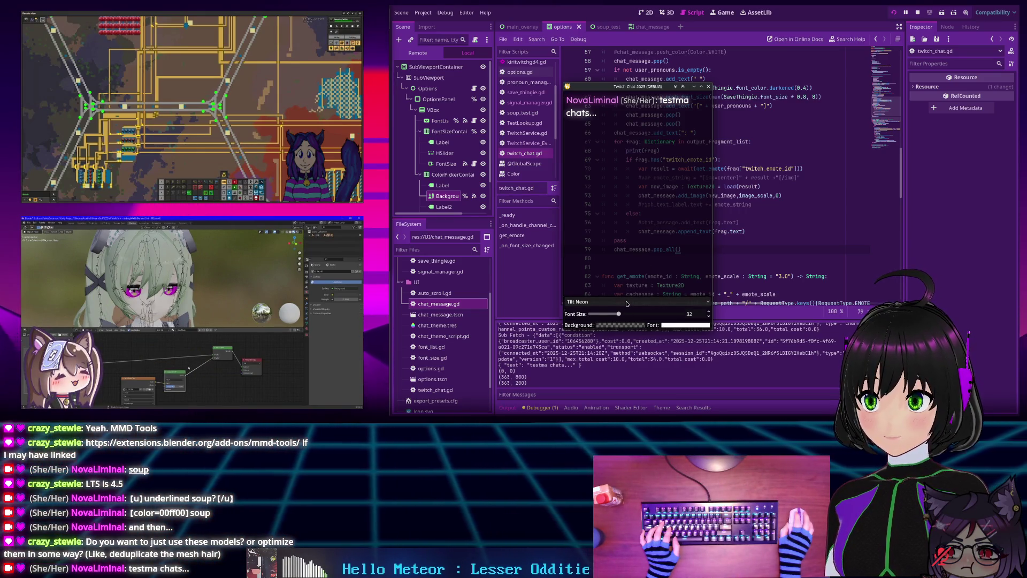
{"action": "left_click", "coordinate": [627, 303]}
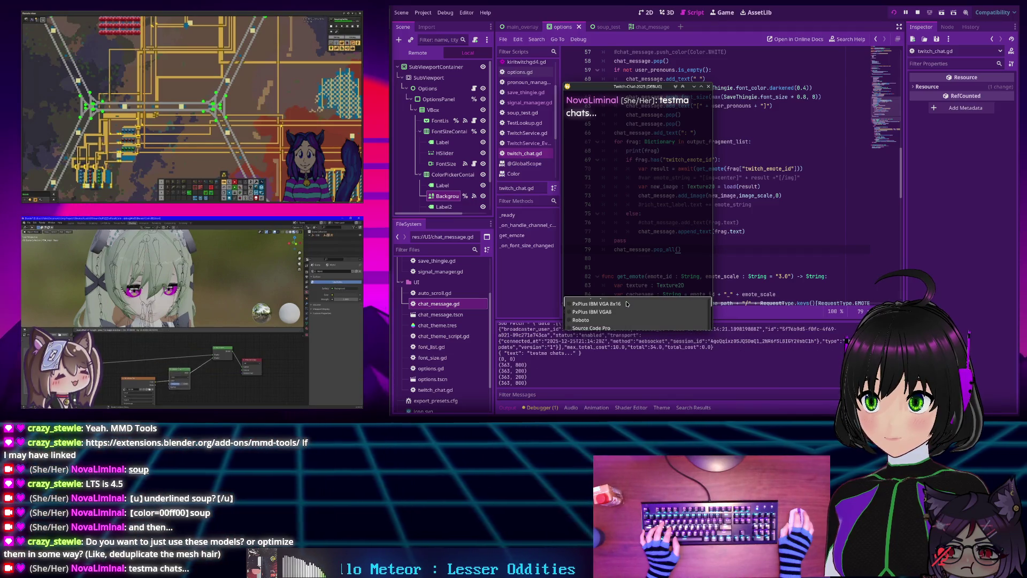
{"action": "left_click", "coordinate": [627, 285]}
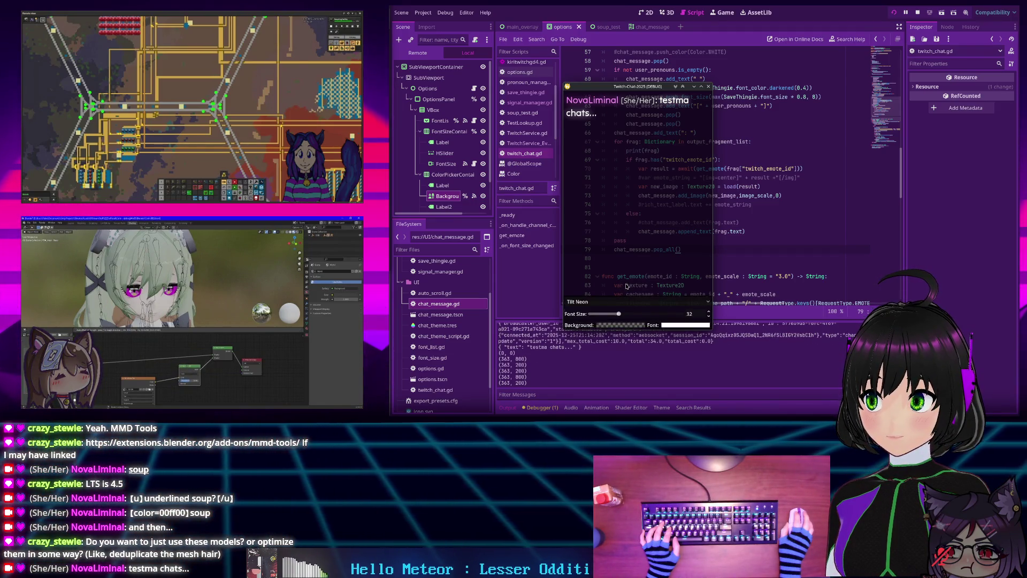
{"action": "left_click", "coordinate": [919, 13]}
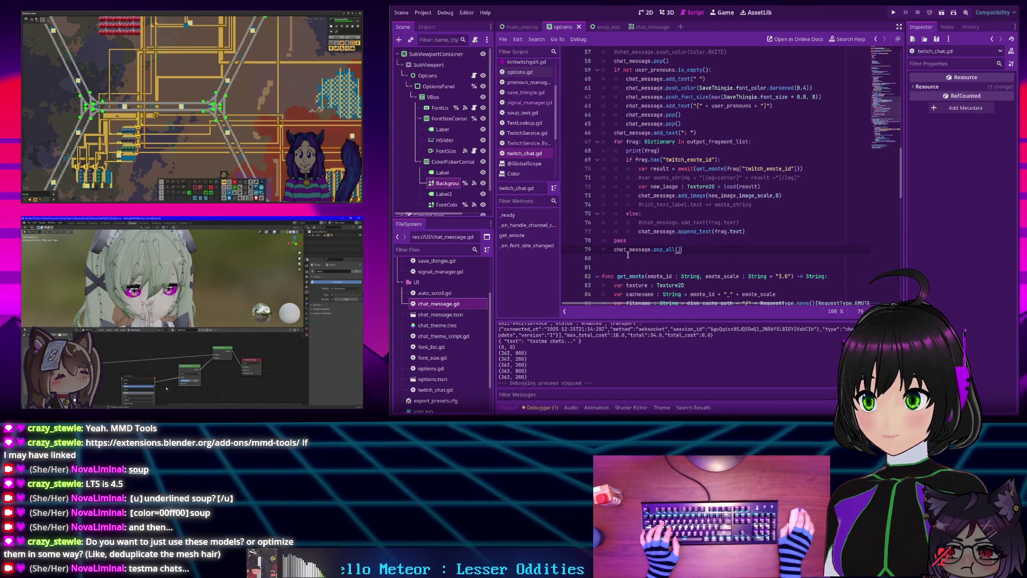
Switch to the 2D view and pan and zoom to frame the options panel
{"action": "left_click", "coordinate": [642, 12]}
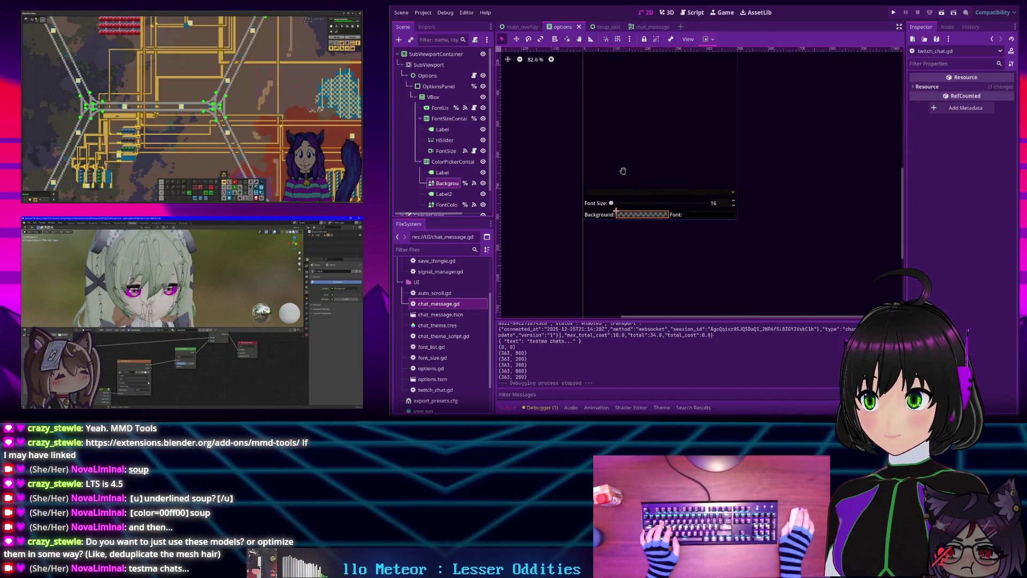
{"action": "left_click_drag", "start_coordinate": [621, 171], "coordinate": [616, 173]}
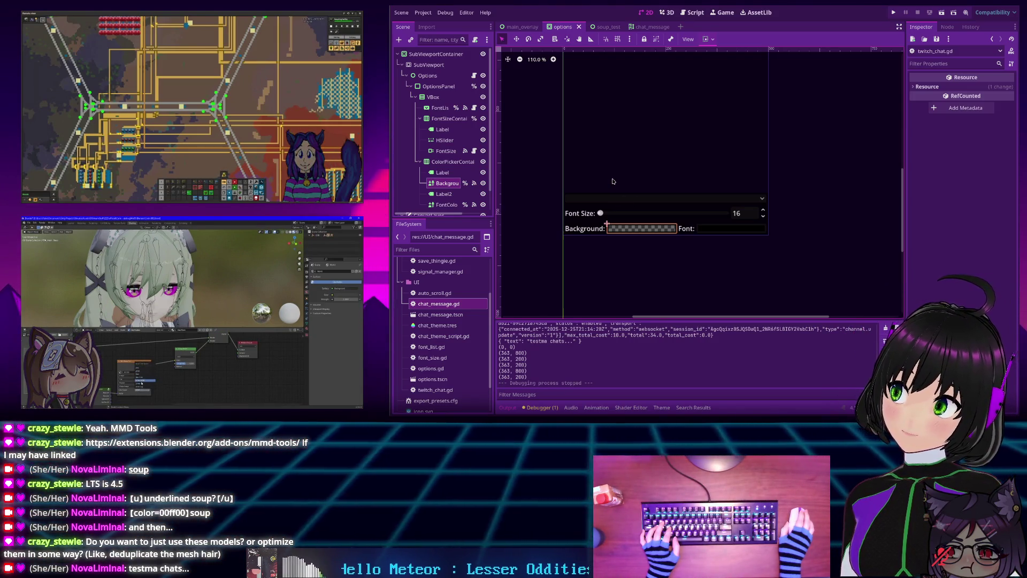
{"action": "scroll", "coordinate": [614, 181], "scroll_direction": "down", "scroll_amount": 1}
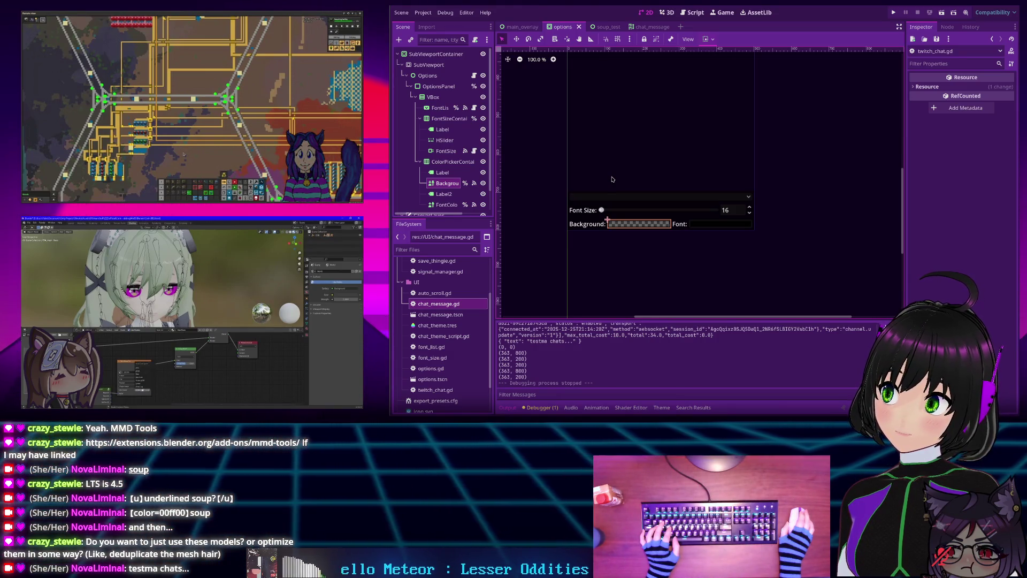
{"action": "scroll", "coordinate": [613, 179], "scroll_direction": "down", "scroll_amount": 4}
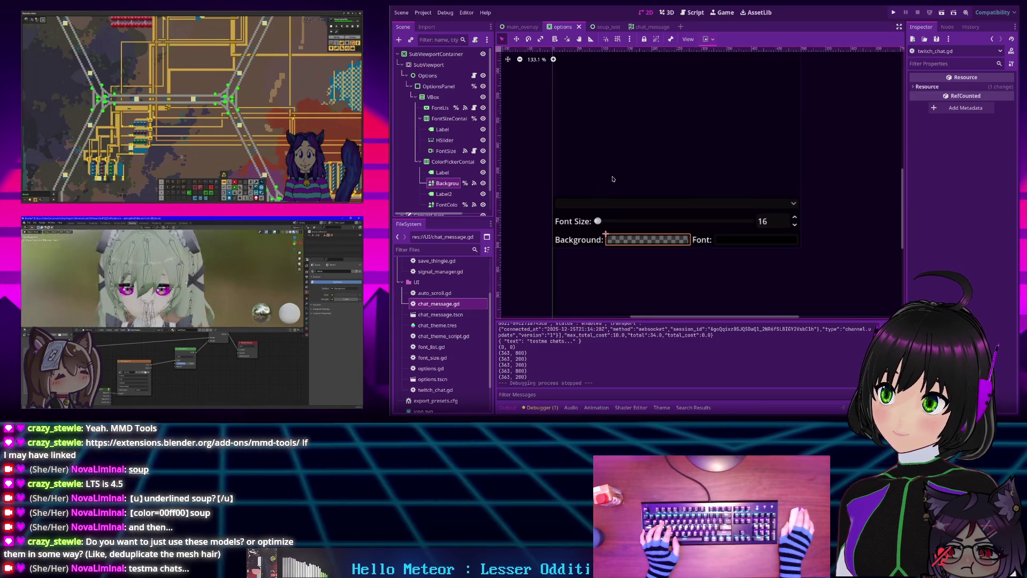
{"action": "left_click_drag", "start_coordinate": [630, 156], "coordinate": [657, 158]}
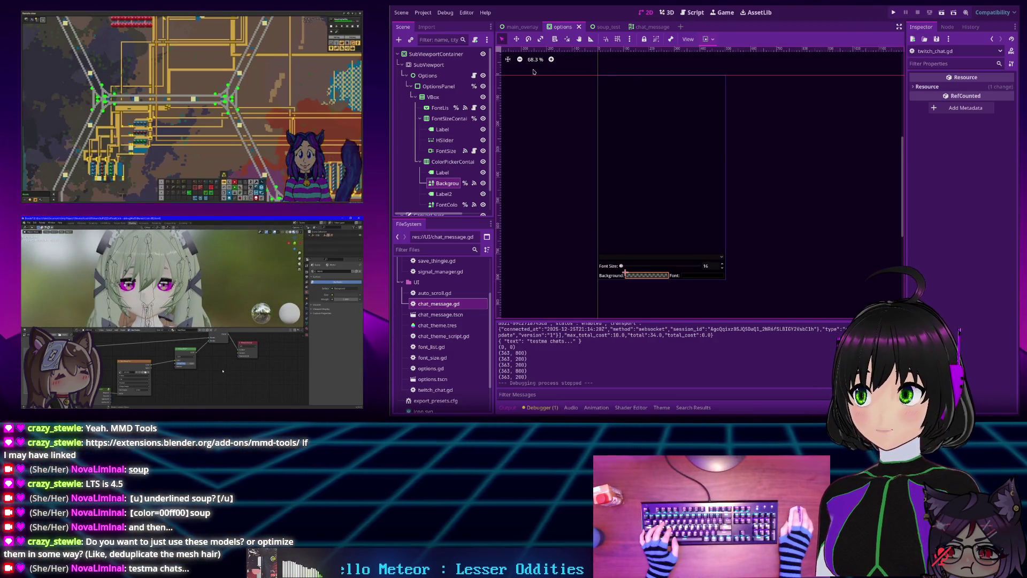
{"action": "scroll", "coordinate": [576, 107], "scroll_direction": "down", "scroll_amount": 1}
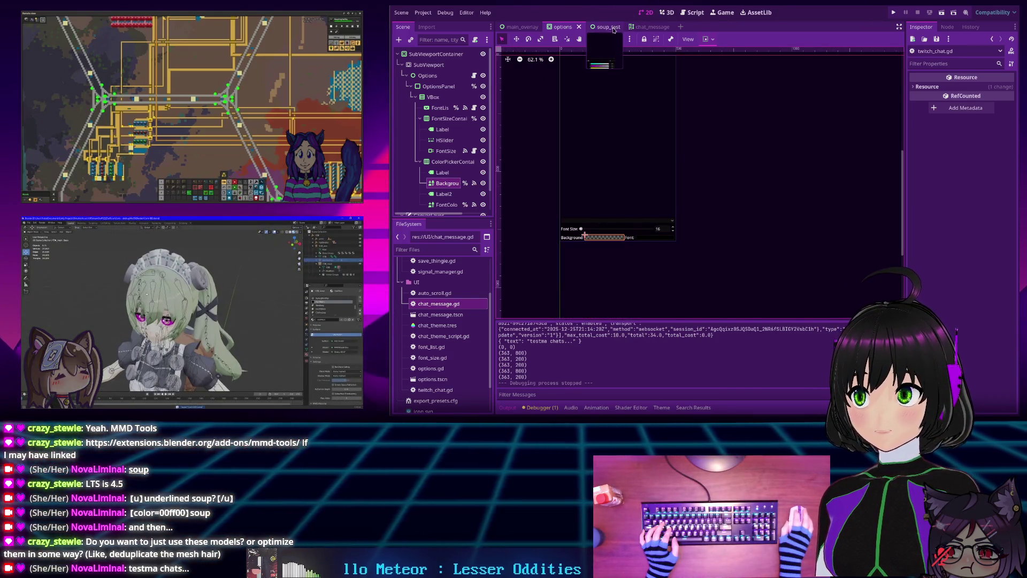
Fold ColorPickerContainer and FontSizeContainer in the Scene dock, then inspect VBox and FontSizeContainer
{"action": "scroll", "coordinate": [443, 147], "scroll_direction": "down", "scroll_amount": 2}
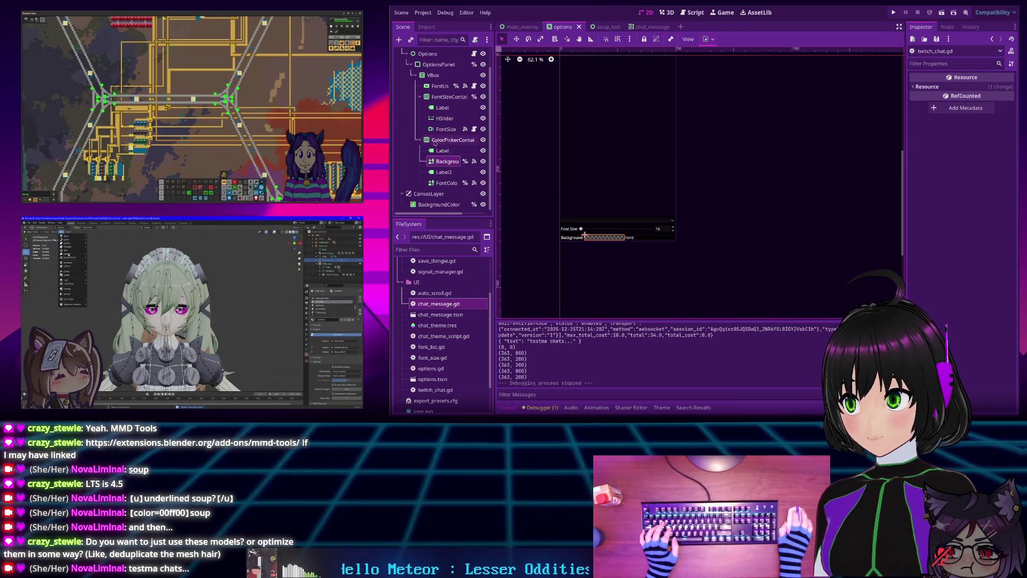
{"action": "left_click", "coordinate": [434, 141]}
{"action": "left_click", "coordinate": [420, 140]}
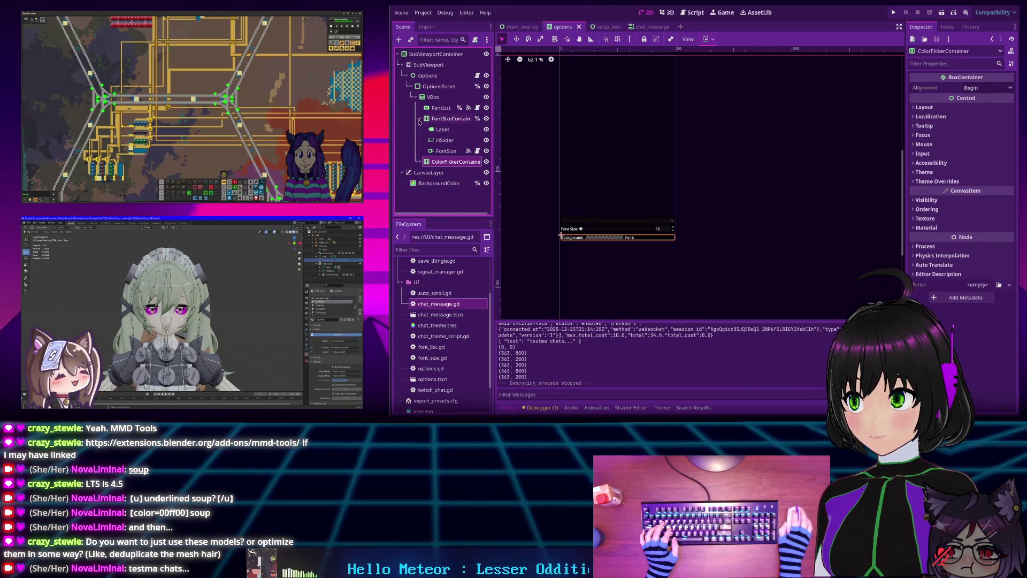
{"action": "left_click", "coordinate": [420, 119]}
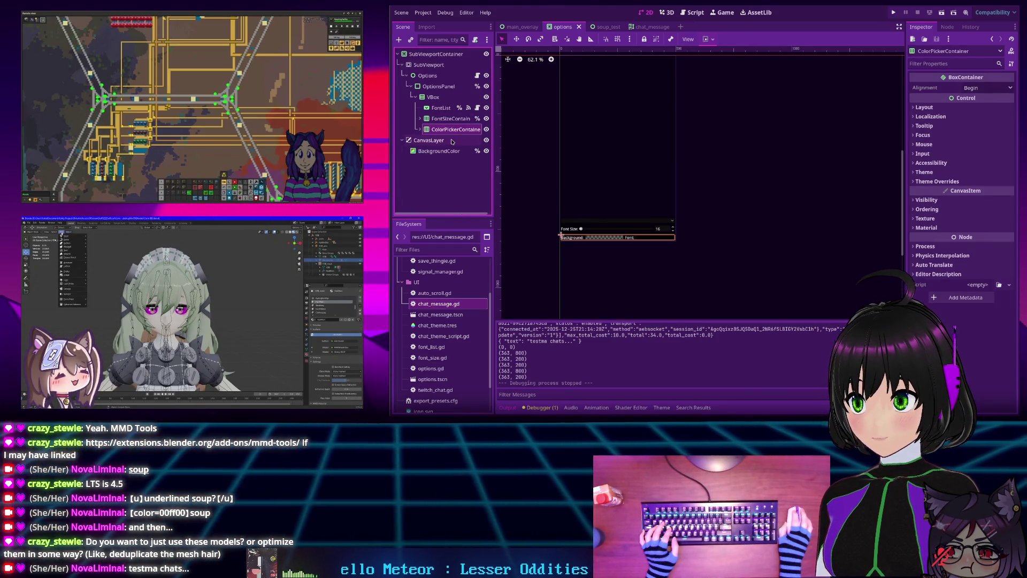
{"action": "left_click", "coordinate": [433, 96]}
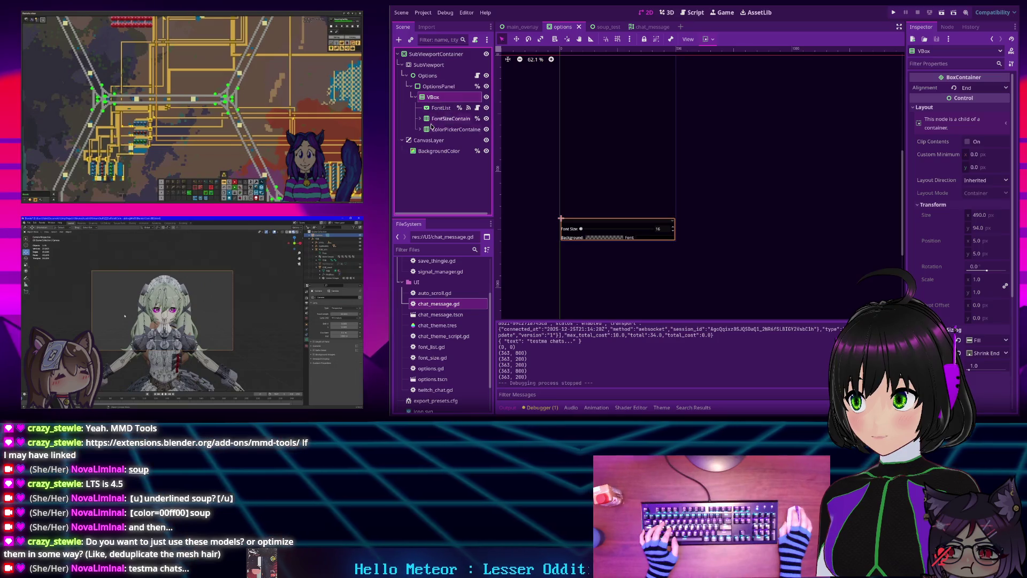
{"action": "left_click", "coordinate": [441, 119]}
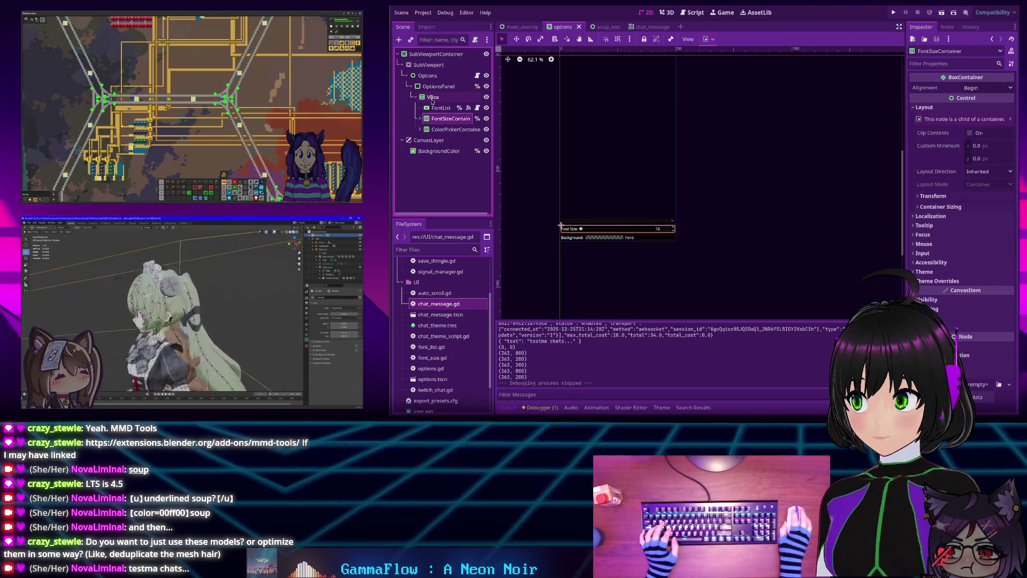
Add an HBoxContainer child under VBox, then expand and select ColorPickerContainer
{"action": "left_click", "coordinate": [440, 97]}
{"action": "key", "text": "ctrl+a"}
{"action": "type", "text": "color"}
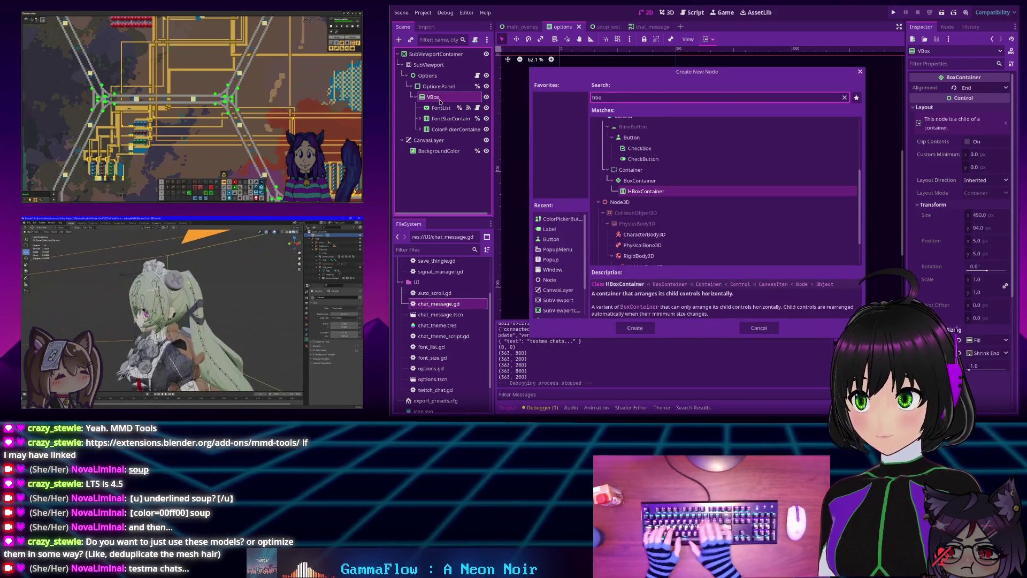
{"action": "key", "text": "Return"}
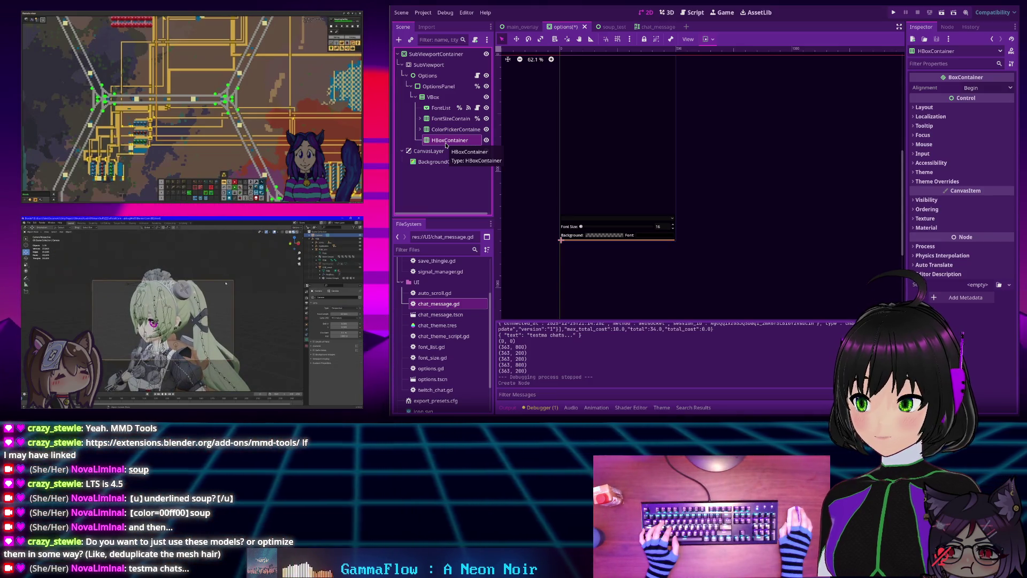
{"action": "left_click", "coordinate": [420, 130]}
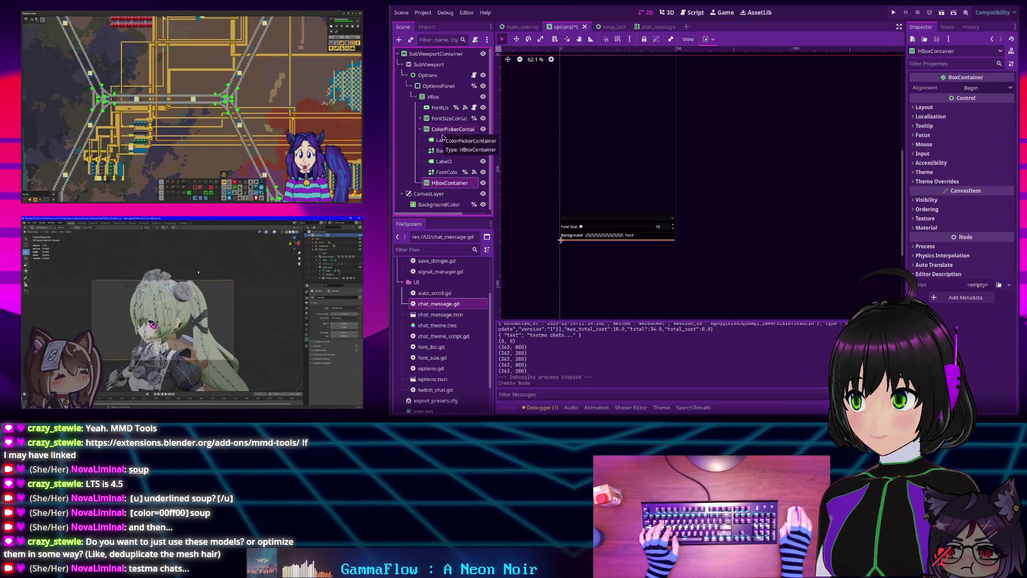
{"action": "left_click", "coordinate": [452, 129]}
Add an HBoxContainer above the first Label and select Label with the background picker
{"action": "key", "text": "ctrl+a"}
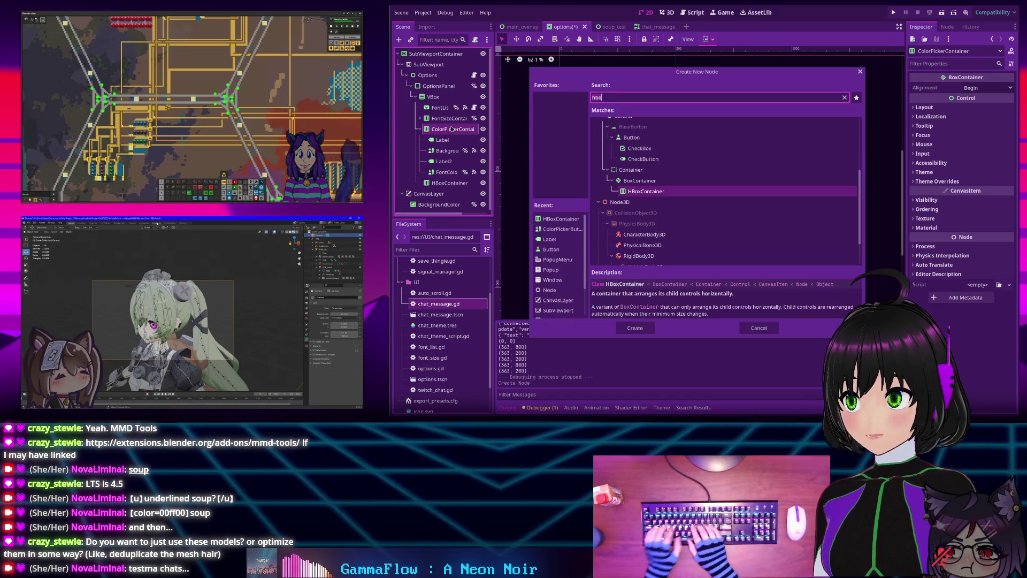
{"action": "type", "text": "hbox"}
{"action": "key", "text": "Return"}
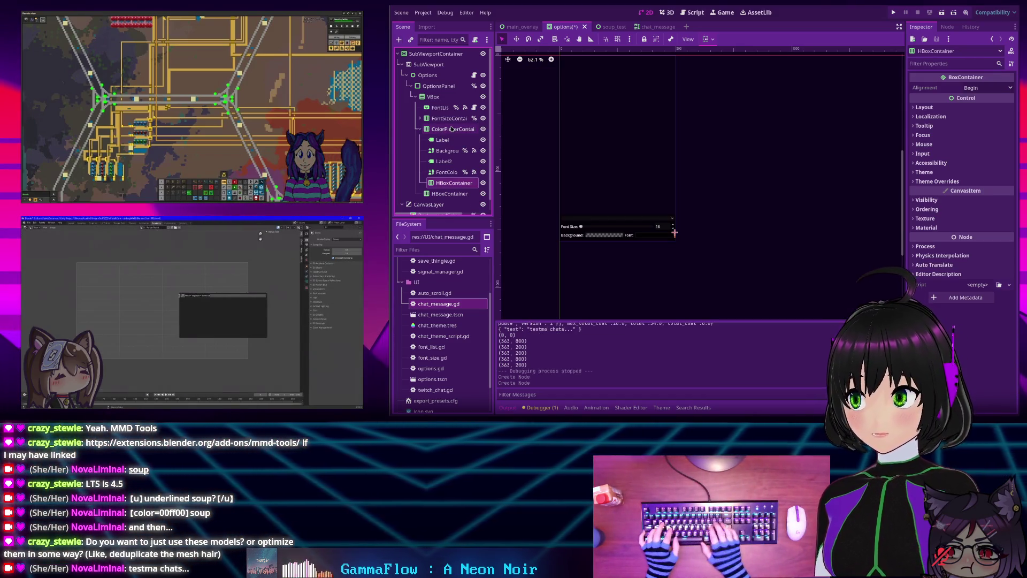
{"action": "mouse_move", "coordinate": [454, 183]}
{"action": "left_mouse_down"}
{"action": "mouse_move", "coordinate": [444, 138]}
{"action": "mouse_move", "coordinate": [453, 156]}
{"action": "mouse_move", "coordinate": [453, 143]}
{"action": "left_mouse_up"}
{"action": "left_click", "coordinate": [448, 161]}
{"action": "left_click", "coordinate": [443, 153], "text": "shift"}
Add HBoxContainer2 between the background picker and Label2, grouping Label2 with the font colour picker
{"action": "left_click", "coordinate": [447, 130]}
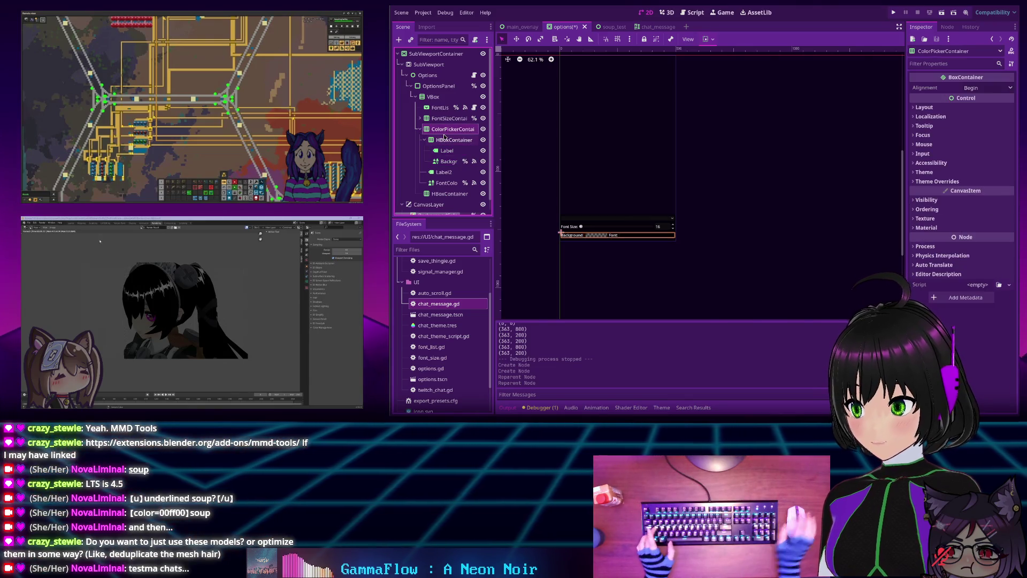
{"action": "key", "text": "ctrl+a"}
{"action": "type", "text": "hbox"}
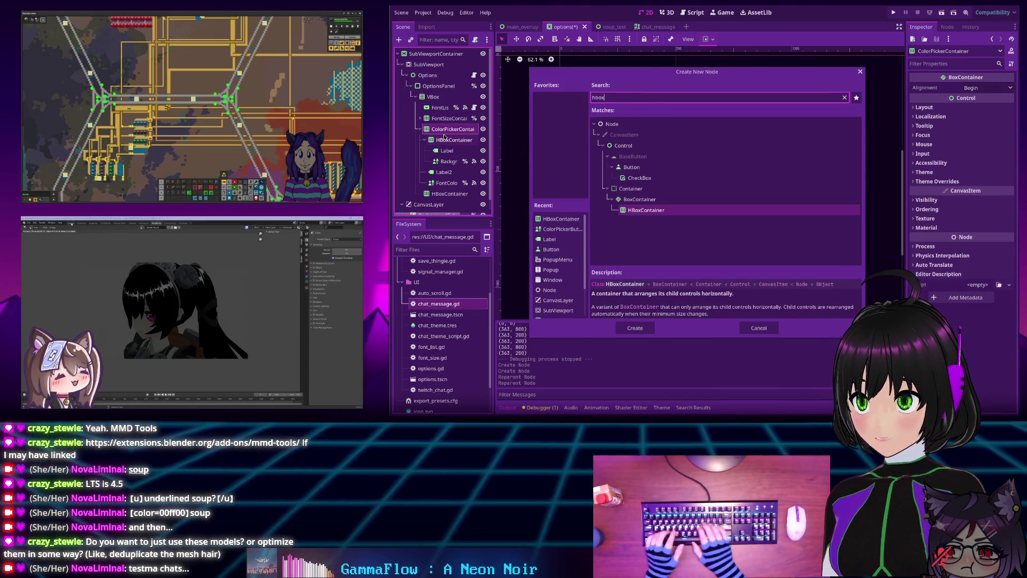
{"action": "key", "text": "Return"}
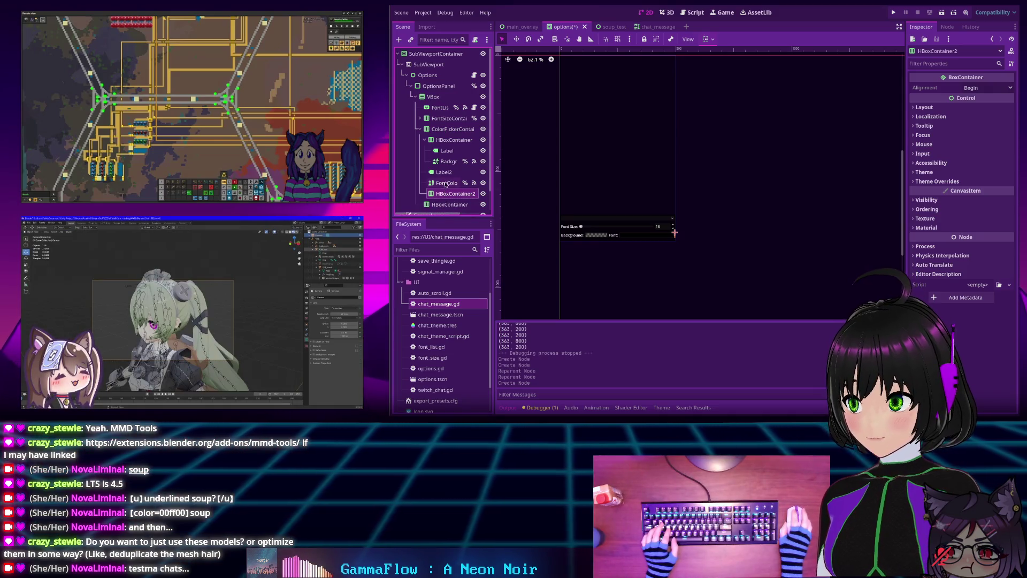
{"action": "left_click_drag", "start_coordinate": [446, 195], "coordinate": [449, 174]}
{"action": "left_click", "coordinate": [448, 184]}
{"action": "left_click", "coordinate": [448, 194], "text": "shift"}
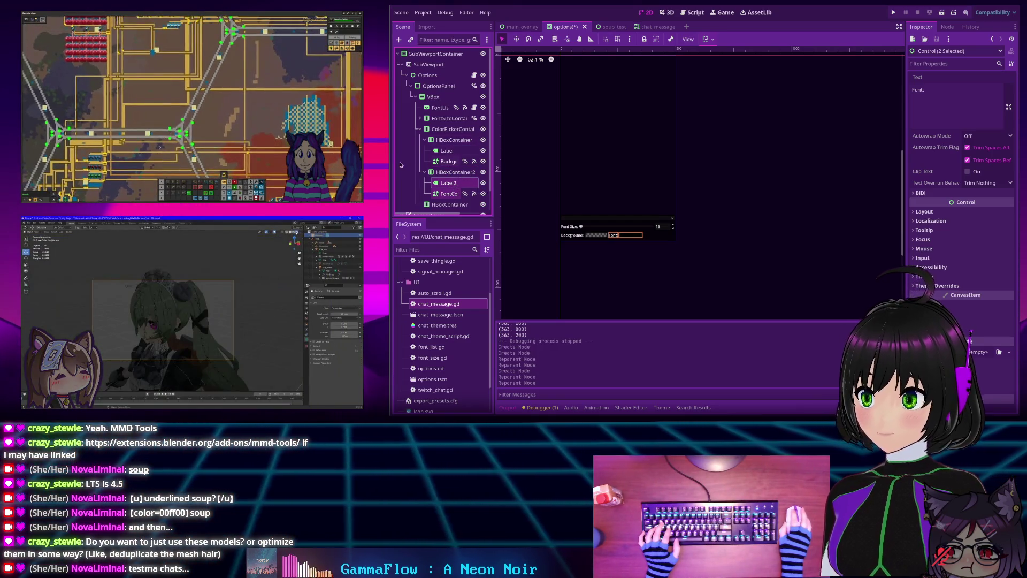
{"action": "left_click", "coordinate": [448, 183]}
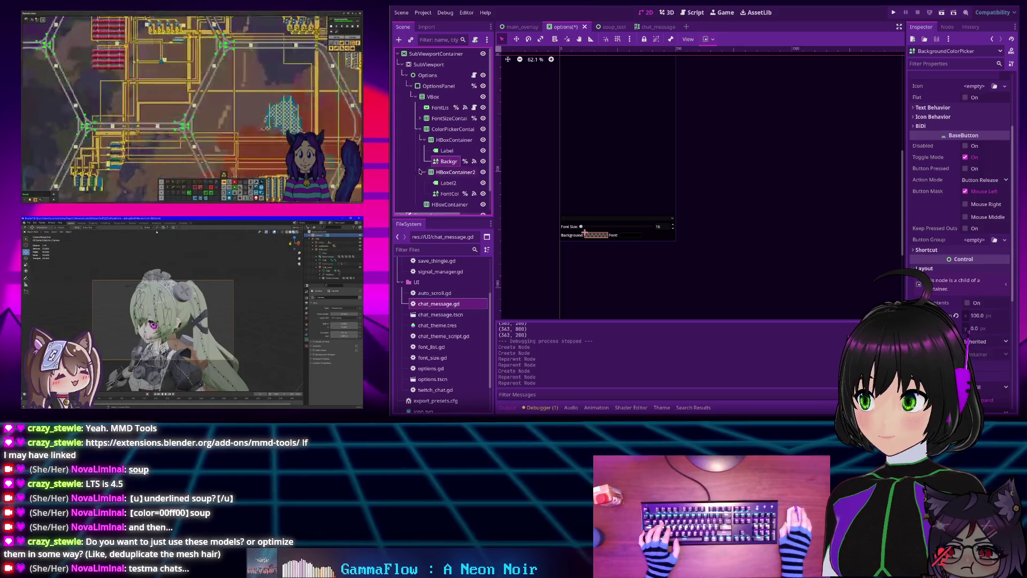
{"action": "left_click", "coordinate": [447, 131]}
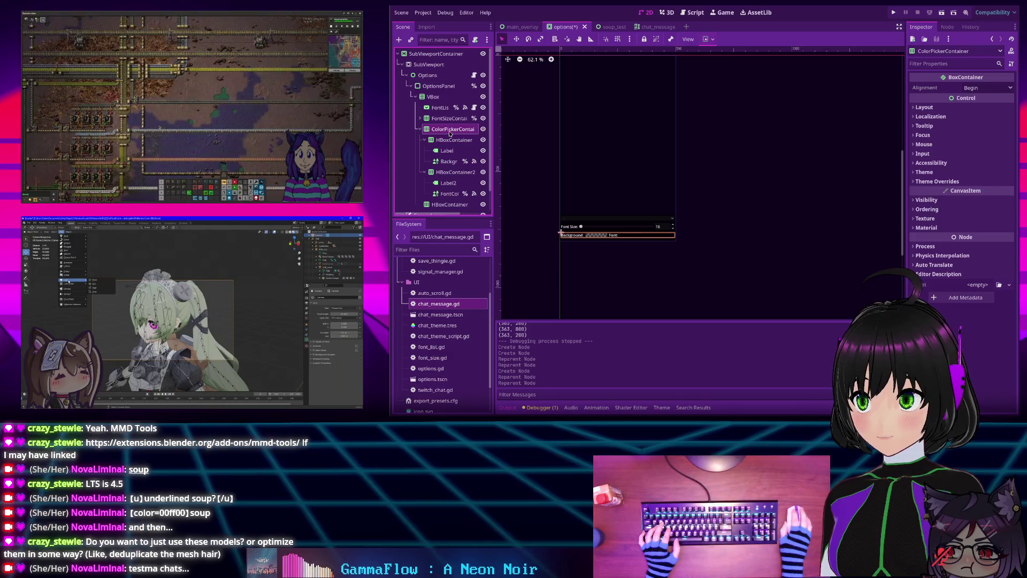
Change ColorPickerContainer's type to HFlowContainer, save the options scene and run the project
{"action": "right_click", "coordinate": [450, 133]}
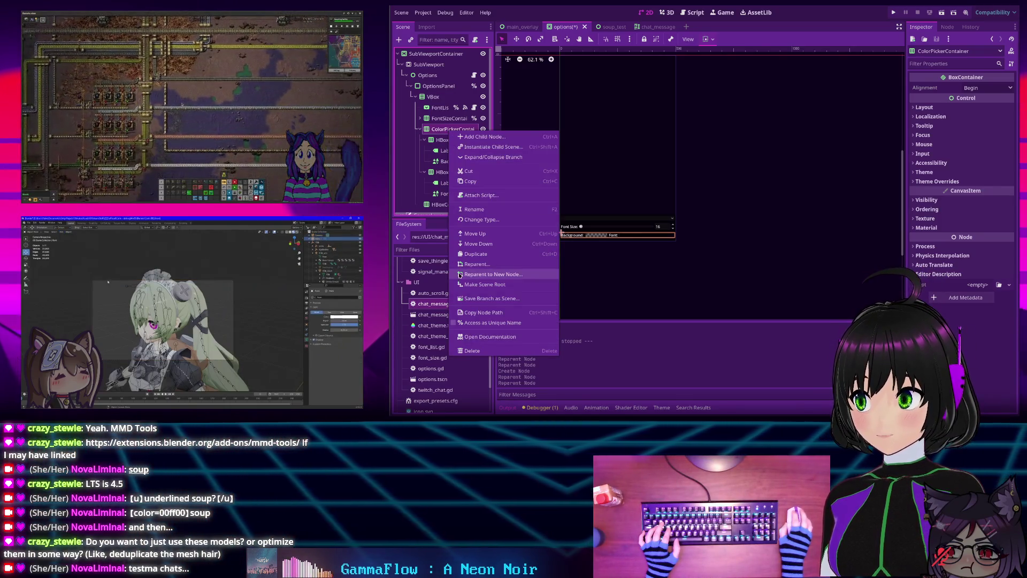
{"action": "left_click", "coordinate": [476, 219]}
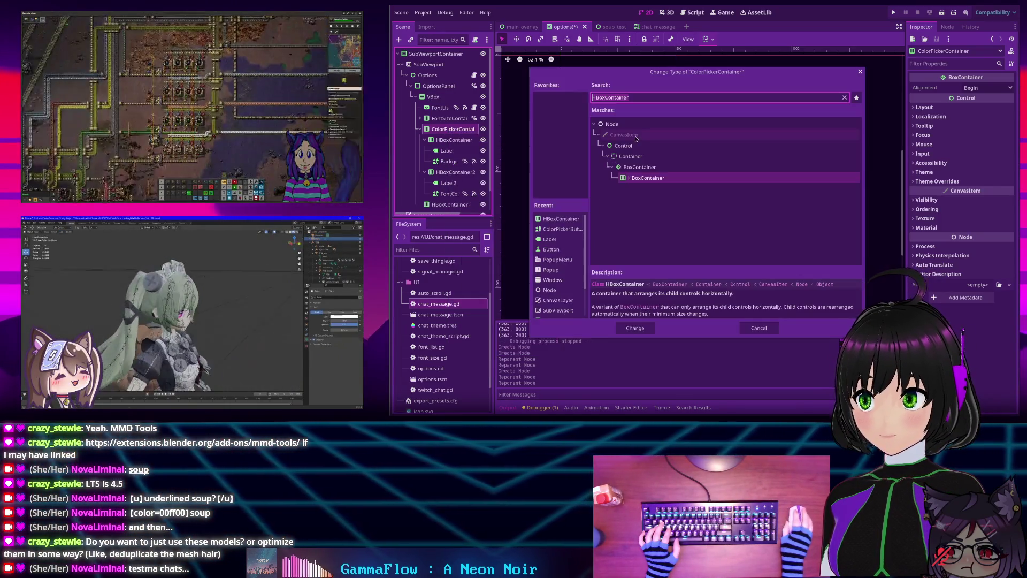
{"action": "type", "text": "flow"}
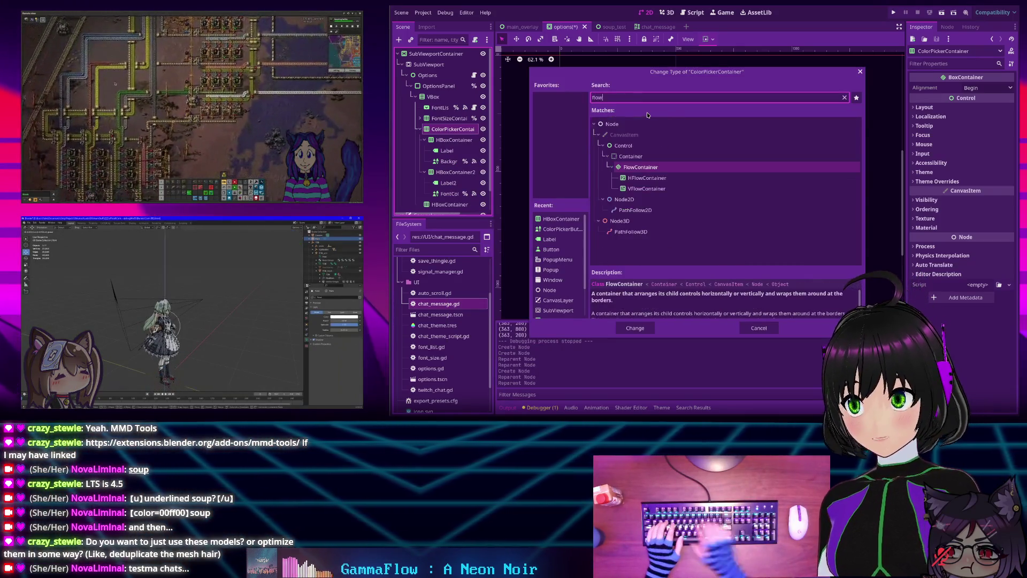
{"action": "left_click", "coordinate": [654, 178]}
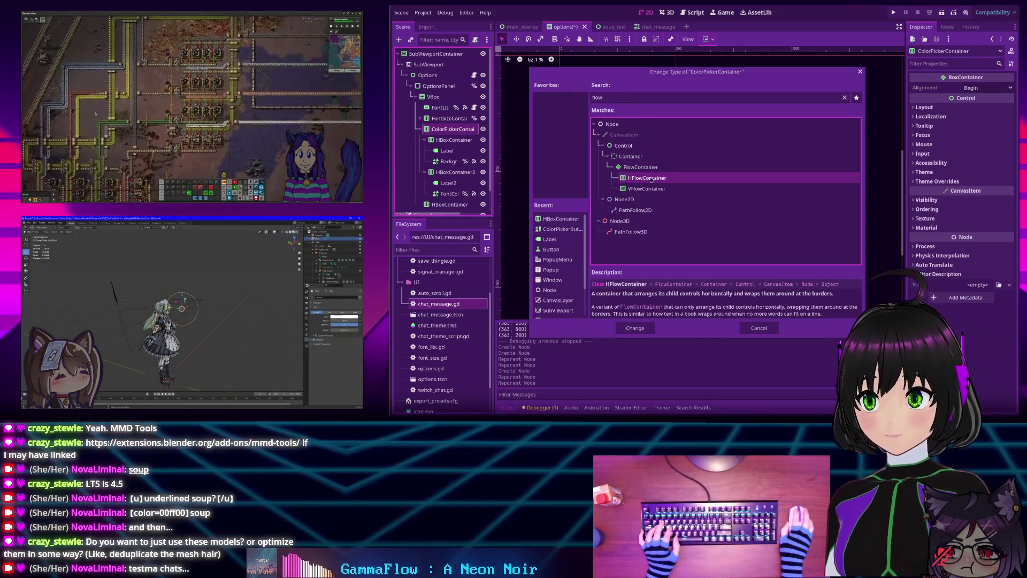
{"action": "left_click", "coordinate": [637, 328]}
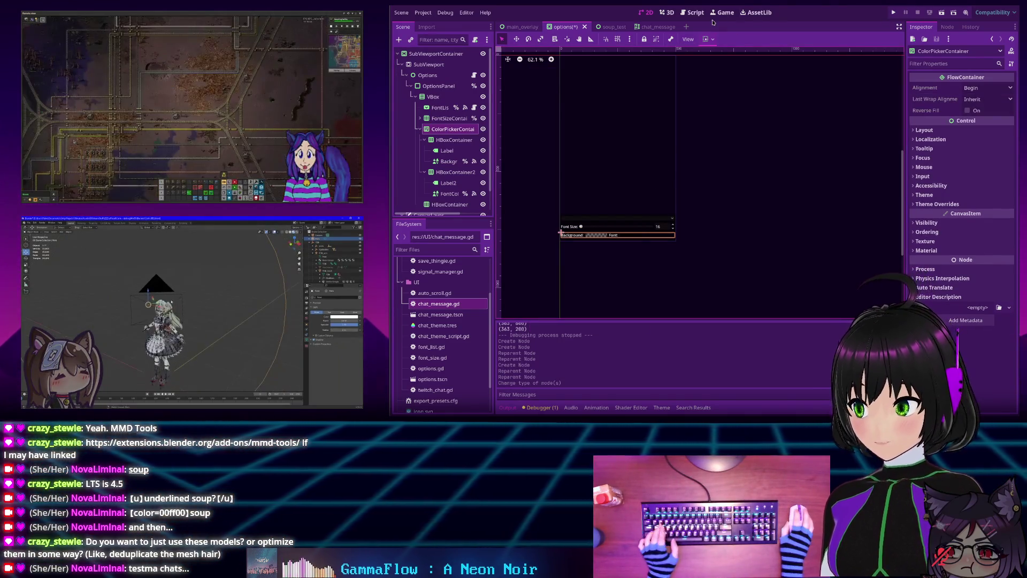
{"action": "key", "text": "ctrl+s"}
{"action": "left_click", "coordinate": [900, 13]}
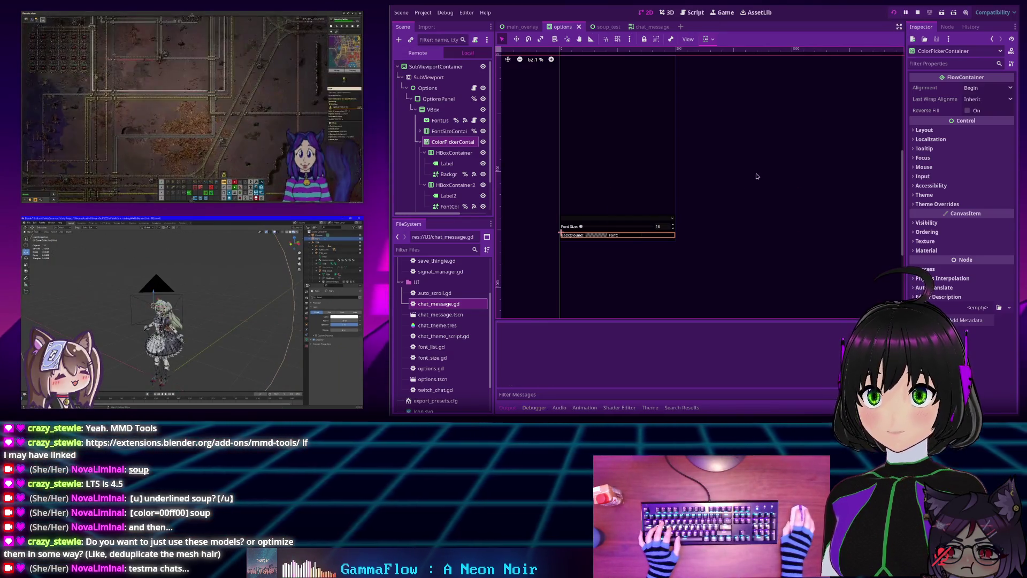
{"action": "mouse_move", "coordinate": [685, 220]}
{"action": "left_mouse_down"}
{"action": "mouse_move", "coordinate": [656, 217]}
{"action": "mouse_move", "coordinate": [693, 212]}
{"action": "mouse_move", "coordinate": [634, 212]}
{"action": "mouse_move", "coordinate": [741, 216]}
{"action": "mouse_move", "coordinate": [695, 216]}
{"action": "mouse_move", "coordinate": [711, 217]}
{"action": "left_mouse_up"}
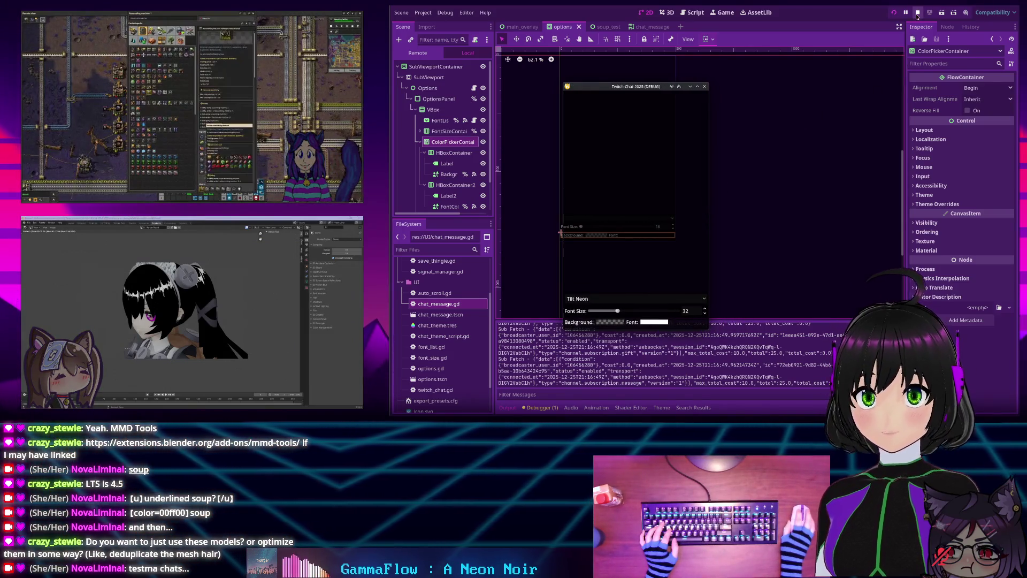
{"action": "left_click", "coordinate": [705, 86]}
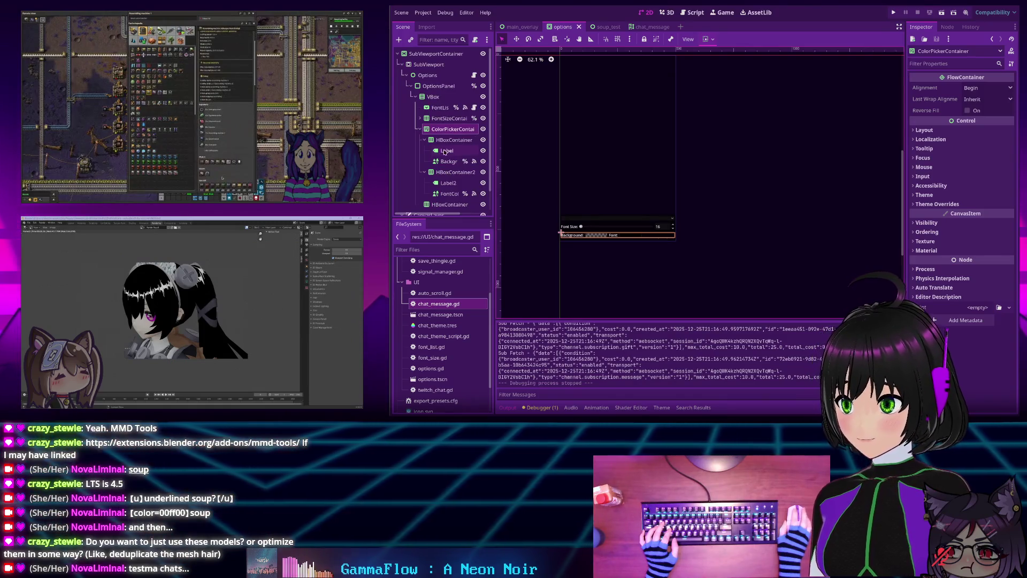
{"action": "left_click", "coordinate": [448, 173]}
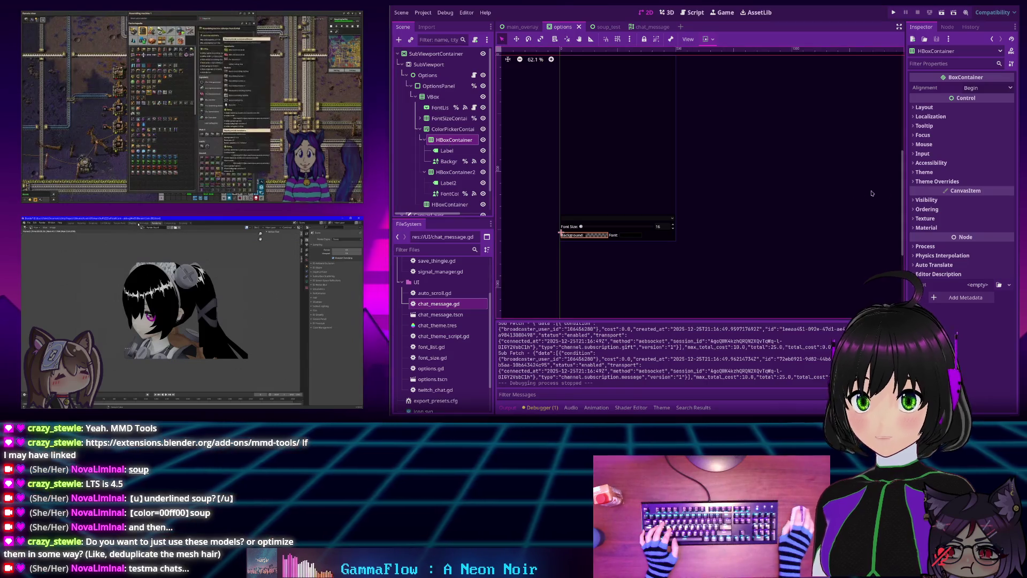
Enable Horizontal Expand under Container Sizing for both HBoxContainer and HBoxContainer2
{"action": "left_click", "coordinate": [924, 107]}
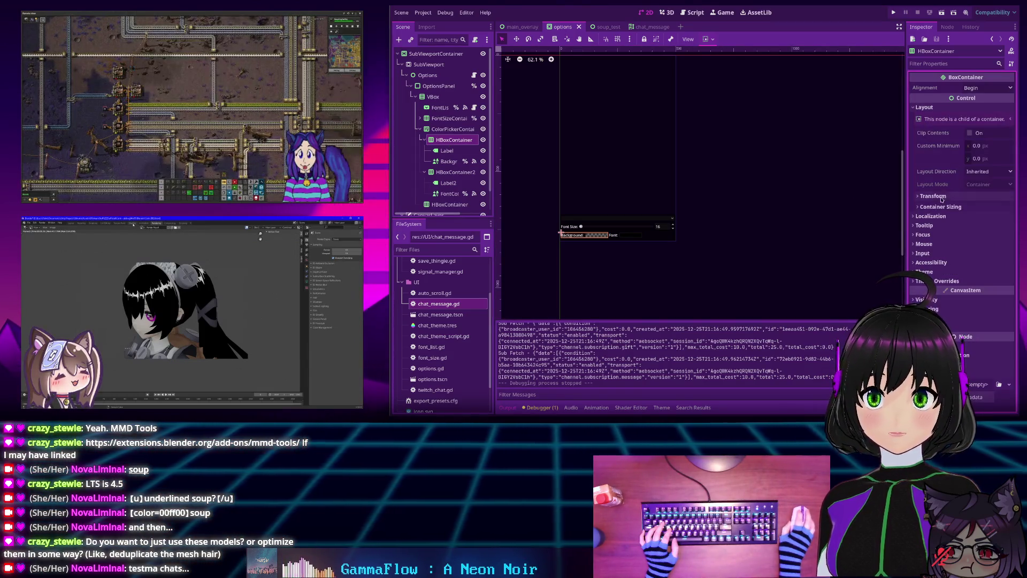
{"action": "left_click", "coordinate": [957, 207]}
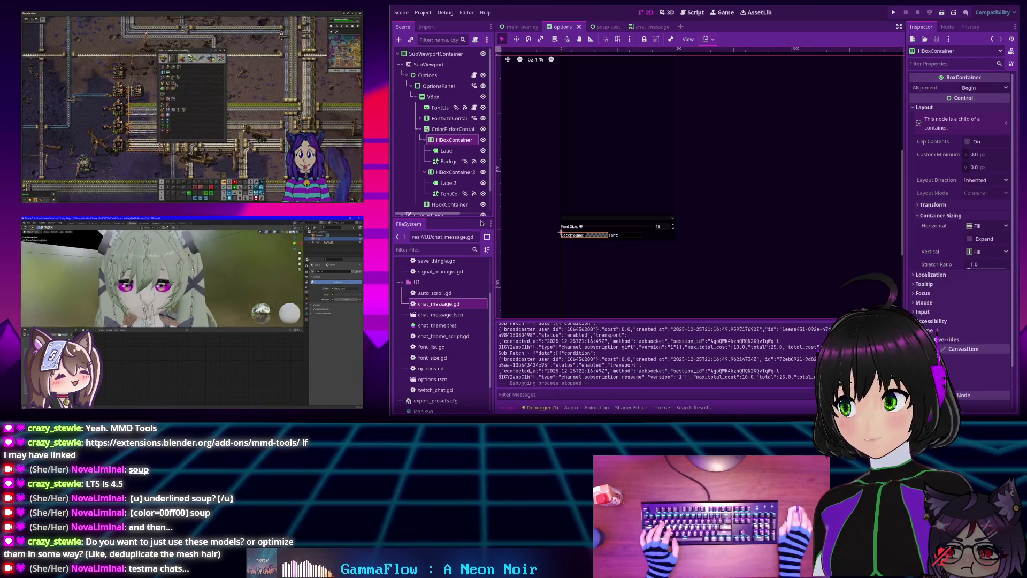
{"action": "left_click", "coordinate": [456, 172], "text": "ctrl"}
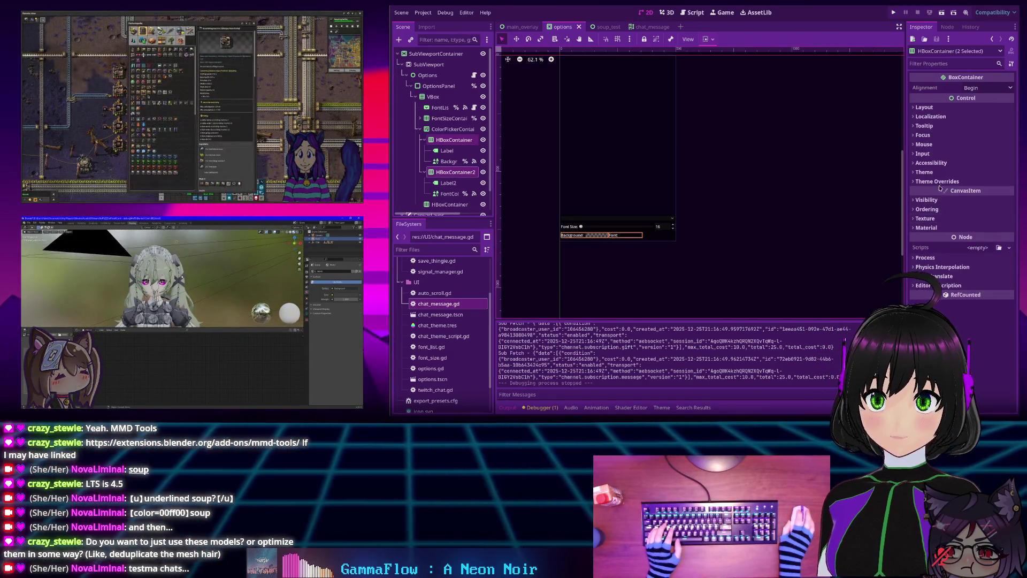
{"action": "left_click", "coordinate": [924, 107]}
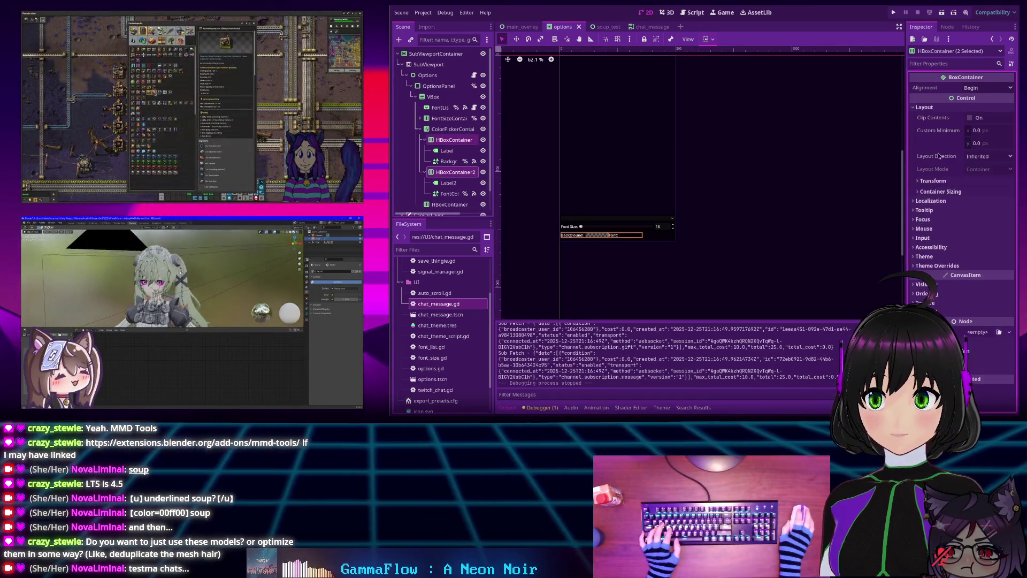
{"action": "left_click", "coordinate": [921, 192]}
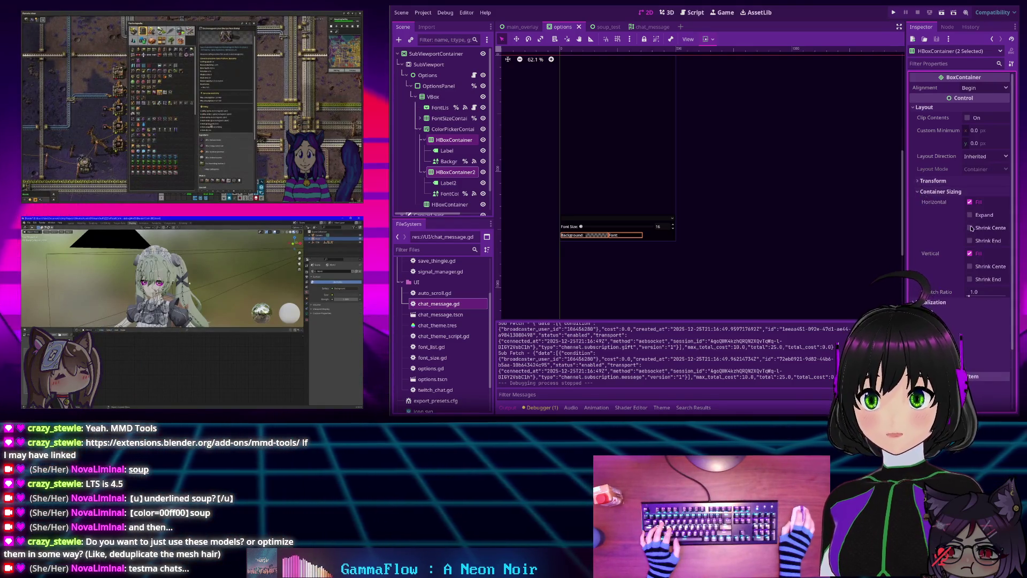
{"action": "left_click", "coordinate": [970, 215]}
{"action": "left_click", "coordinate": [672, 196]}
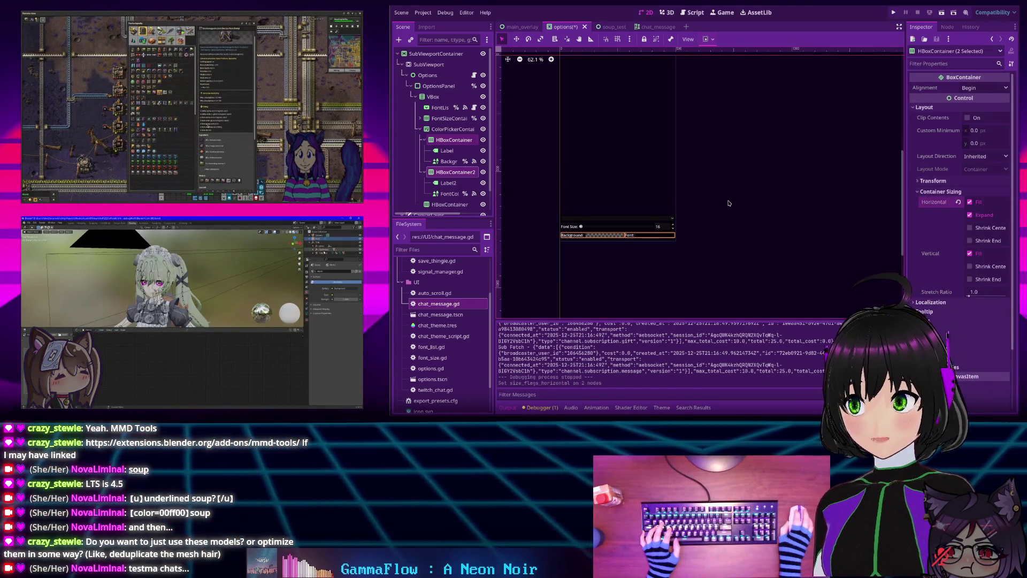
{"action": "left_click", "coordinate": [447, 151]}
Set Label and Label2 to Center vertical alignment, keeping horizontal alignment Left
{"action": "left_click", "coordinate": [448, 182], "text": "ctrl"}
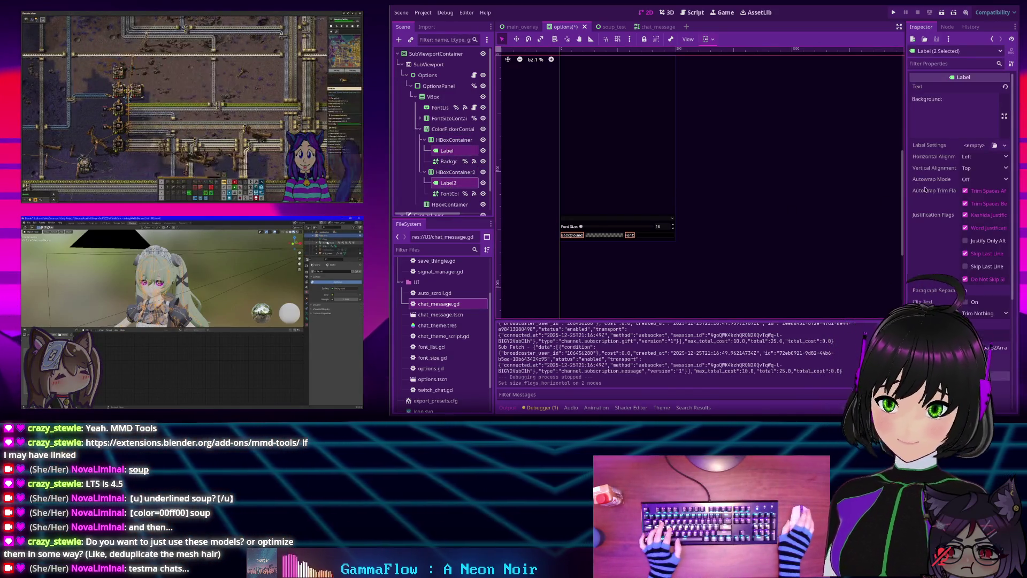
{"action": "left_click", "coordinate": [981, 156]}
{"action": "left_click", "coordinate": [975, 188]}
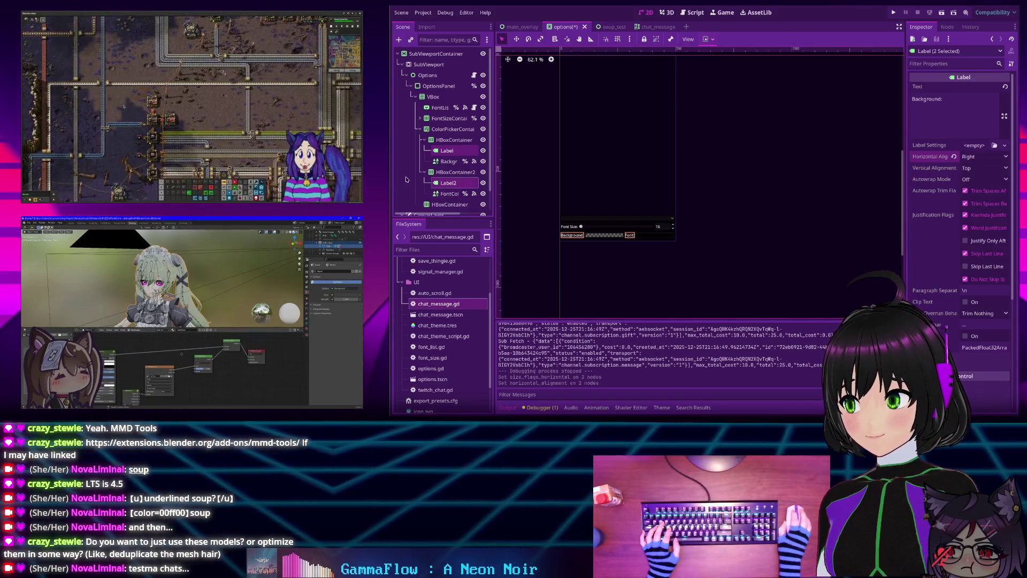
{"action": "left_click", "coordinate": [954, 157]}
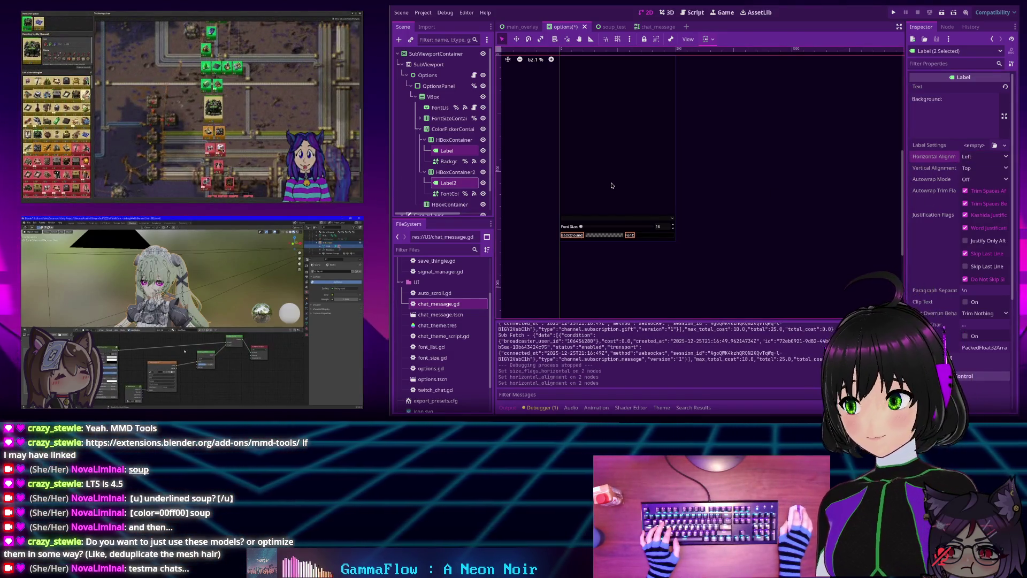
{"action": "left_click", "coordinate": [982, 169]}
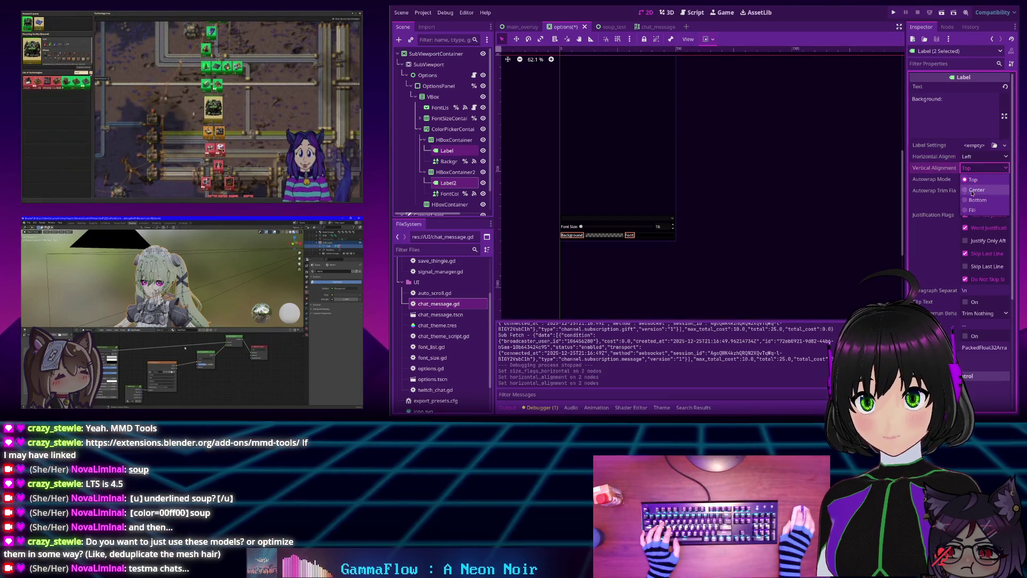
{"action": "left_click", "coordinate": [973, 193]}
{"action": "left_click", "coordinate": [695, 214]}
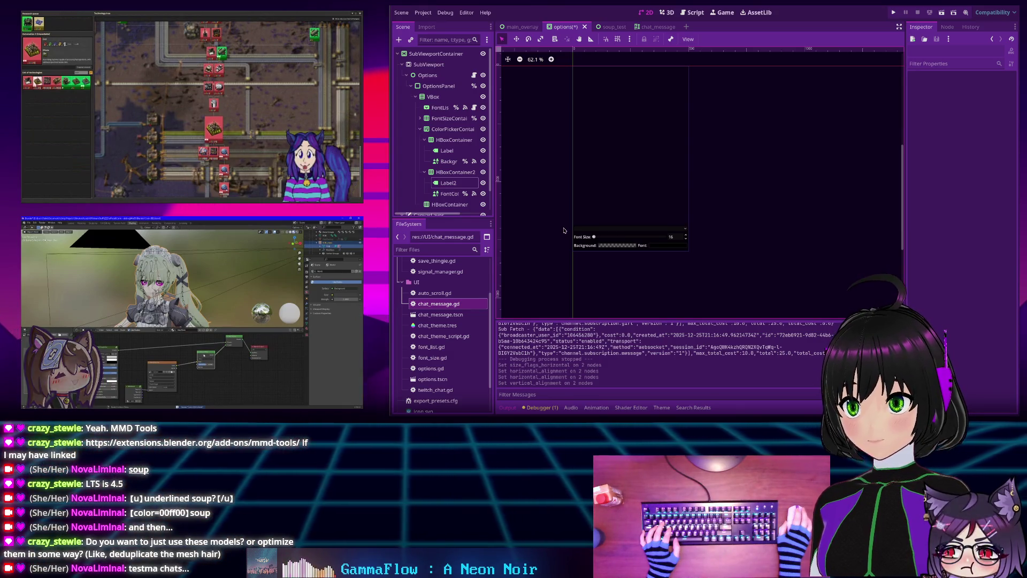
{"action": "left_click", "coordinate": [447, 142]}
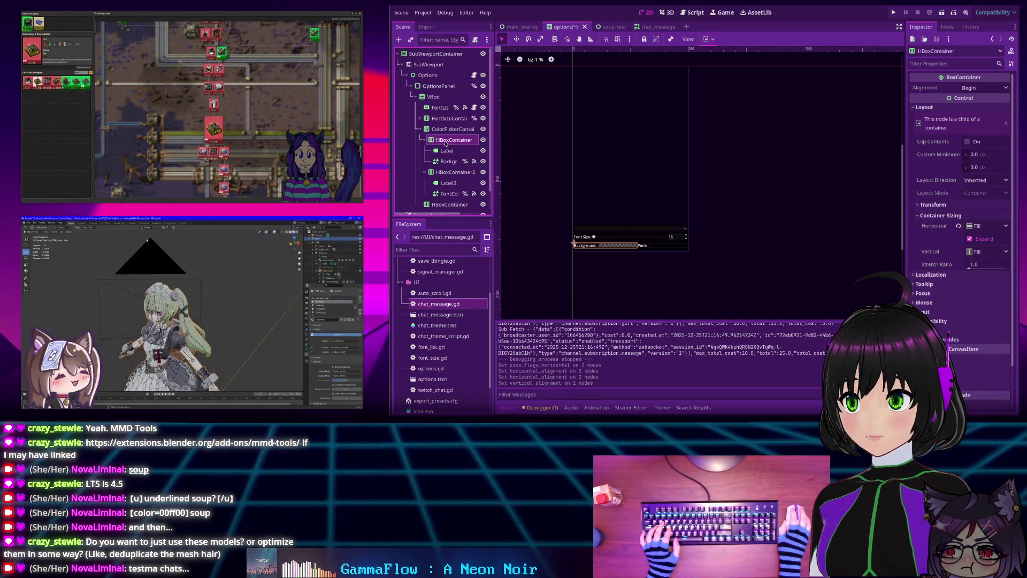
{"action": "left_click", "coordinate": [438, 120]}
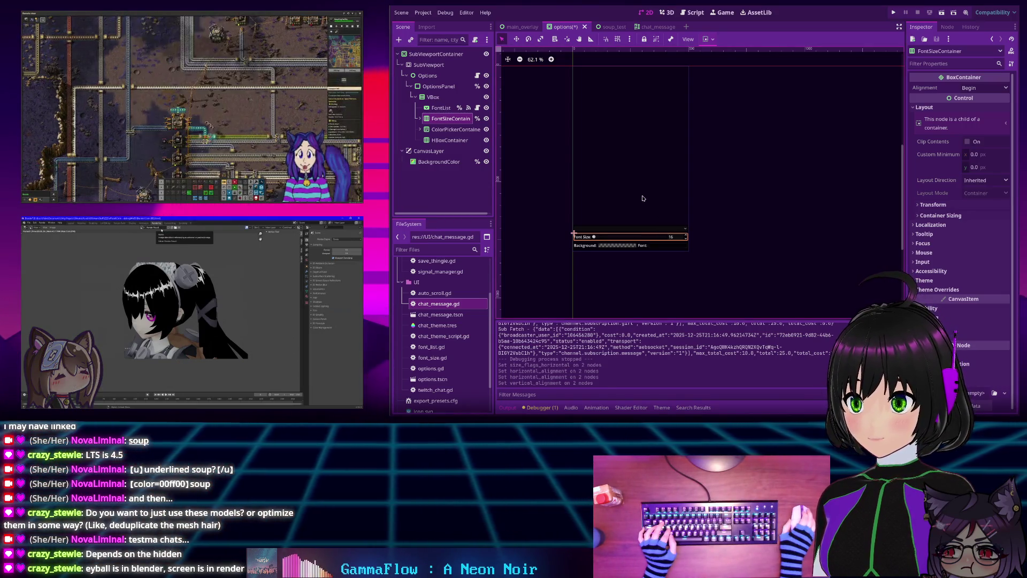
{"action": "scroll", "coordinate": [658, 198], "scroll_direction": "up", "scroll_amount": 3}
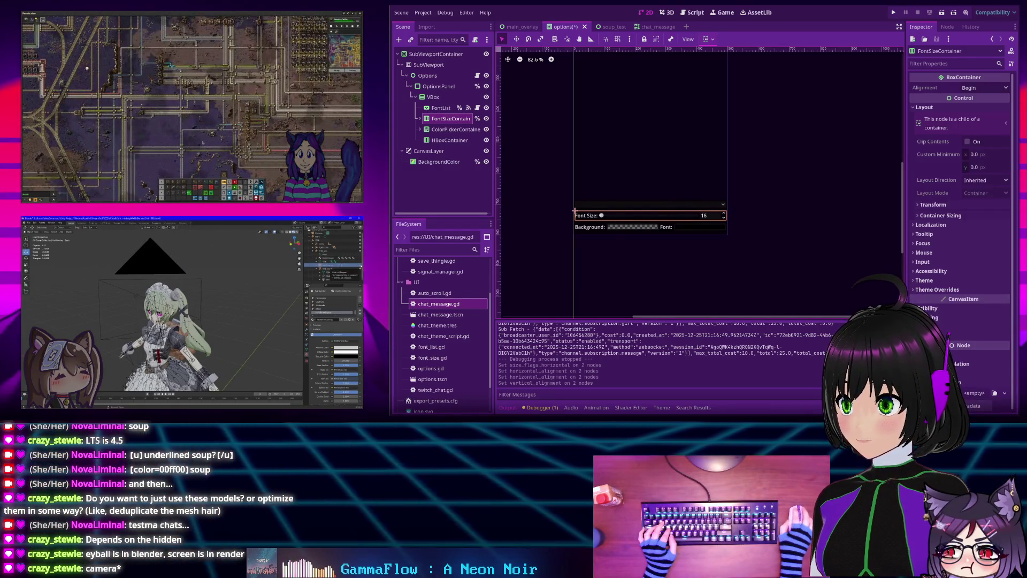
Change the HBoxContainer below ColorPickerContainer to an HFlowContainer named WindowSizeContainer
{"action": "left_click", "coordinate": [442, 130]}
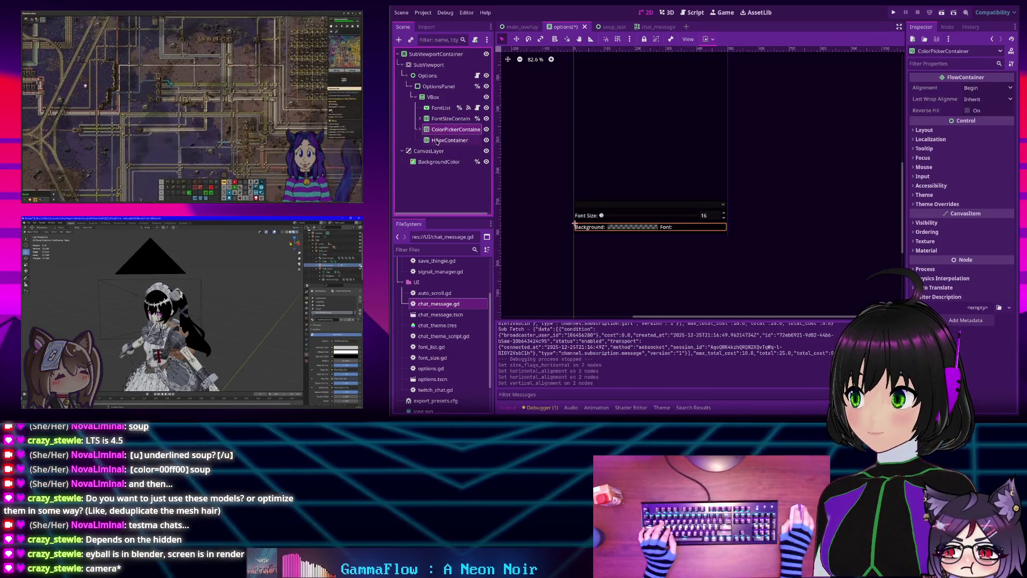
{"action": "left_click", "coordinate": [444, 140]}
{"action": "right_click", "coordinate": [439, 141]}
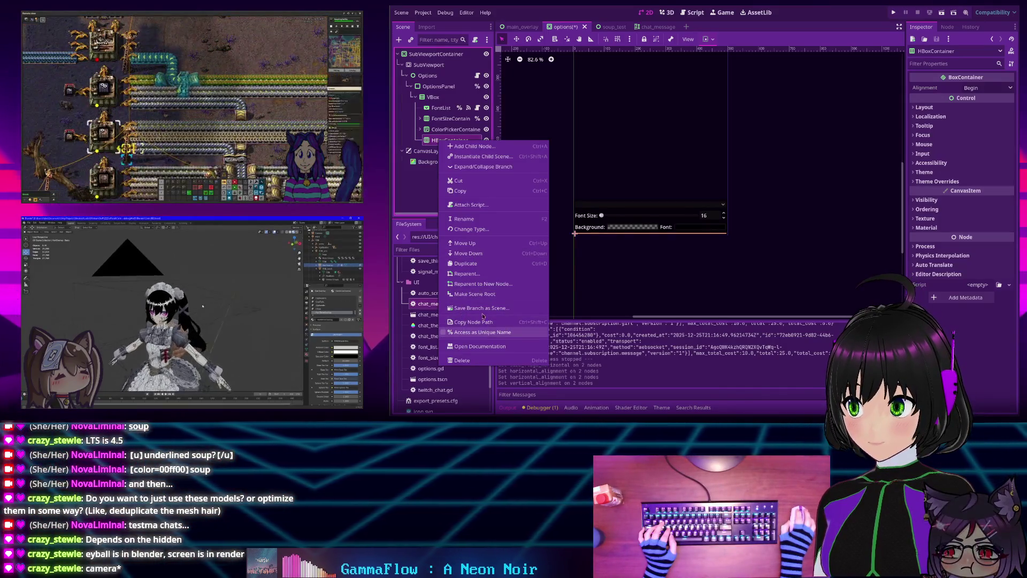
{"action": "left_click", "coordinate": [468, 229]}
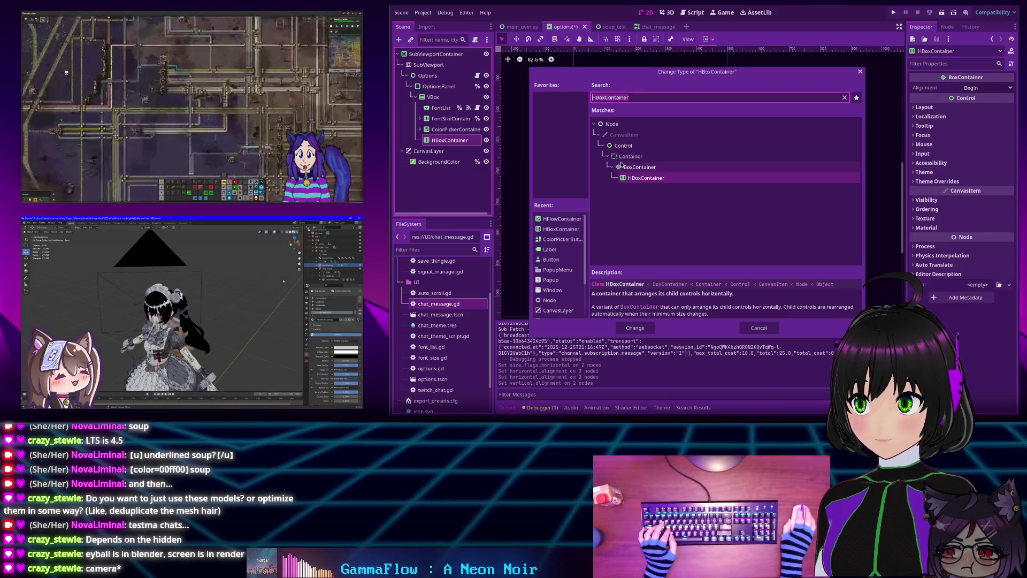
{"action": "type", "text": "flow"}
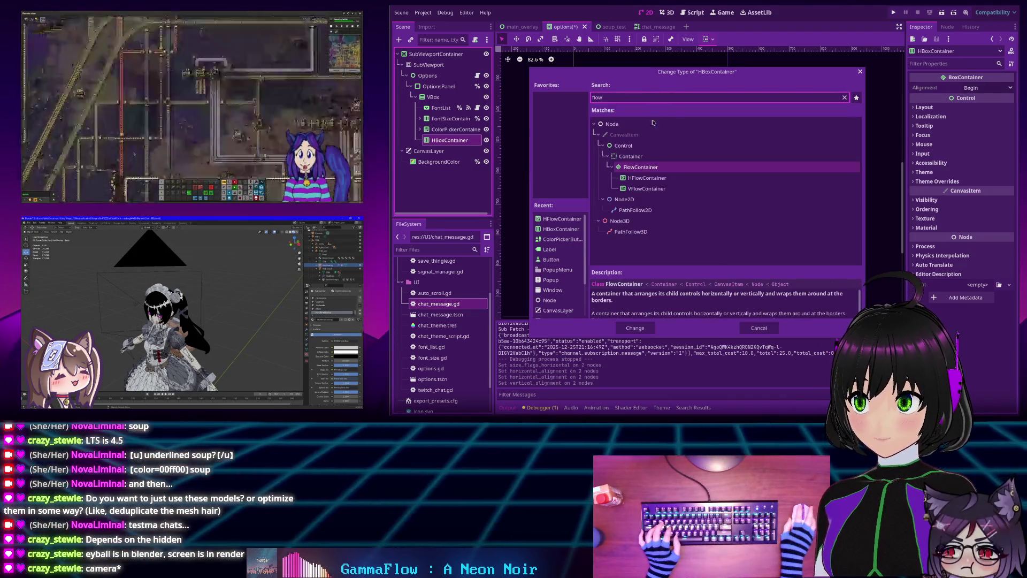
{"action": "double_click", "coordinate": [647, 178]}
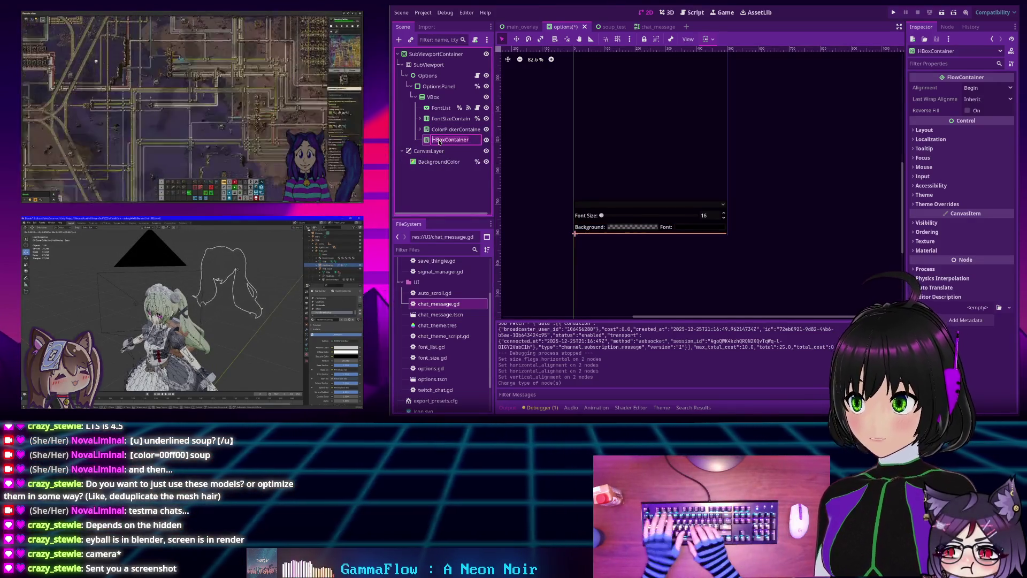
{"action": "type", "text": "Window"}
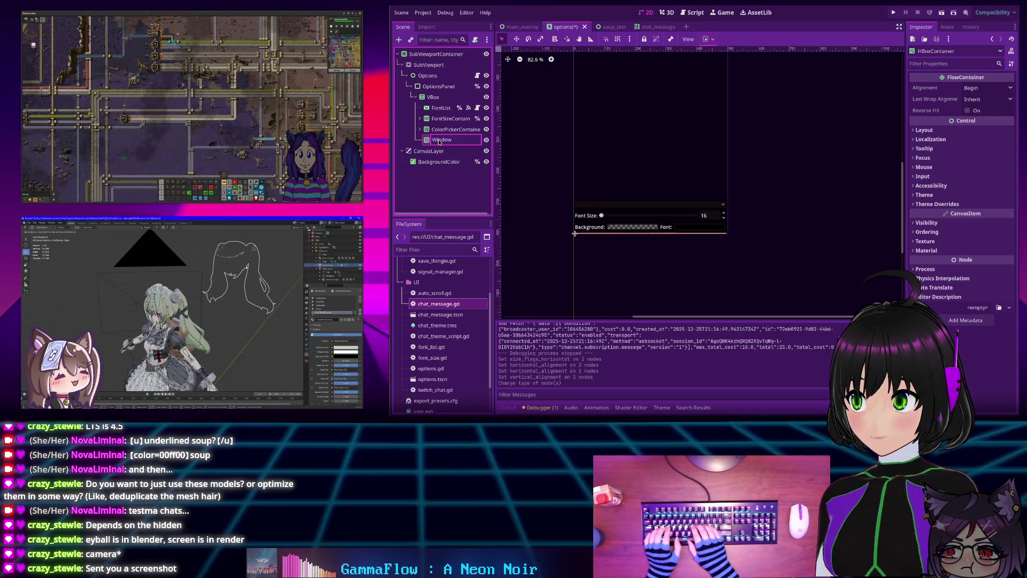
{"action": "type", "text": "SizeConti"}
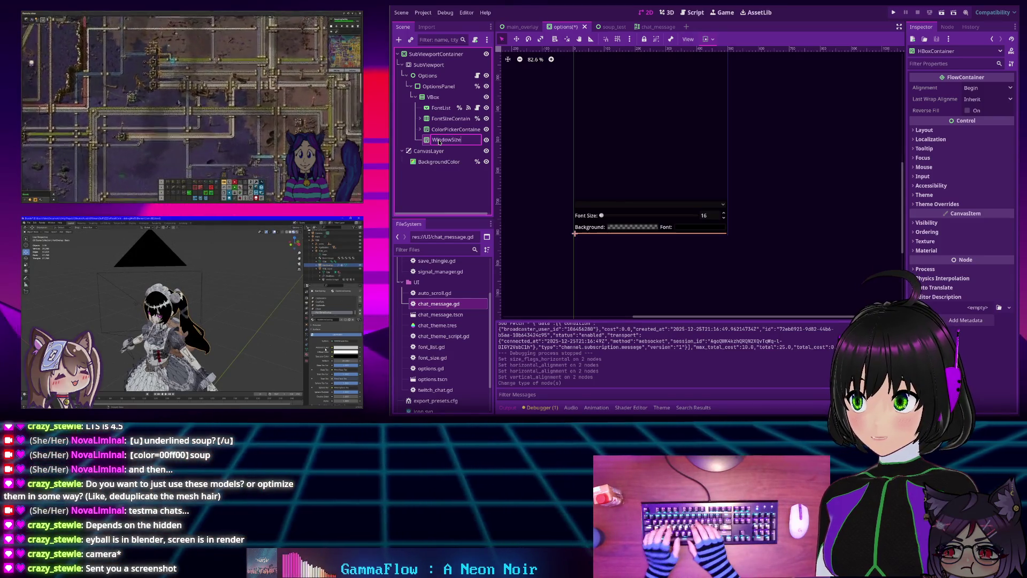
{"action": "type", "text": "ner"}
{"action": "key", "text": "Return"}
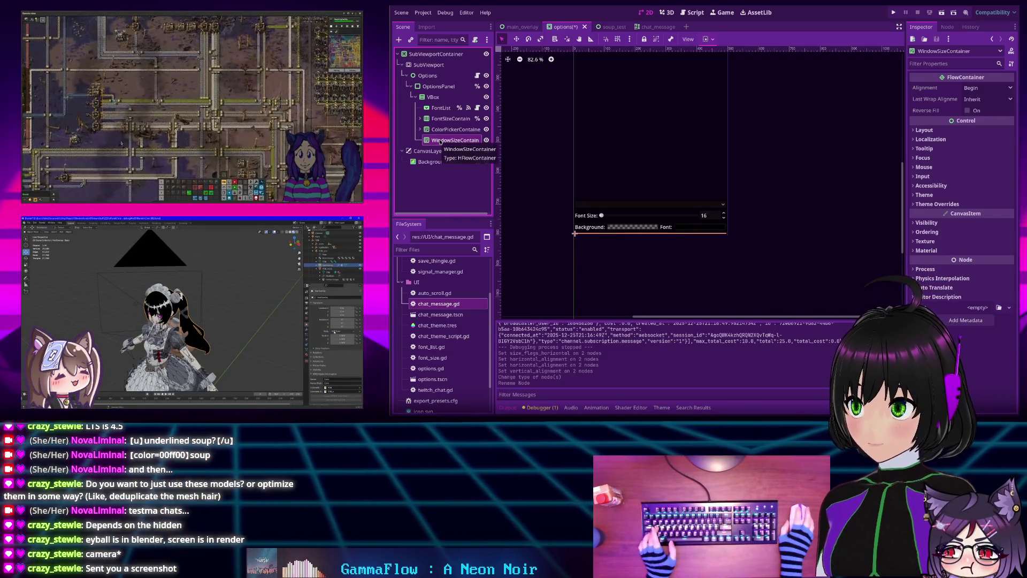
{"action": "key", "text": "ctrl+a"}
Add an HBoxContainer as a child of WindowSizeContainer
{"action": "type", "text": "label"}
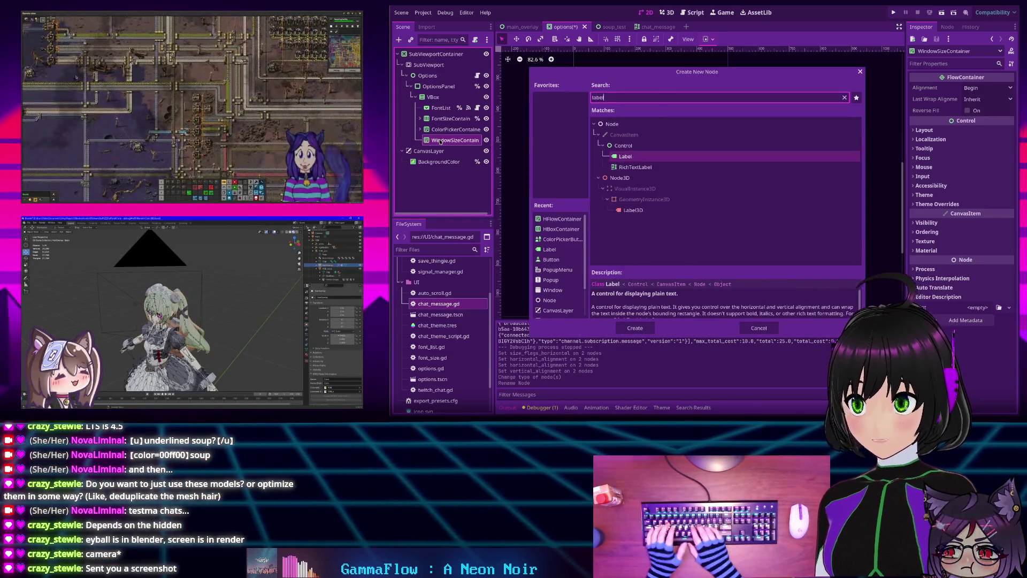
{"action": "key", "text": "ctrl+a"}
{"action": "type", "text": "hbo"}
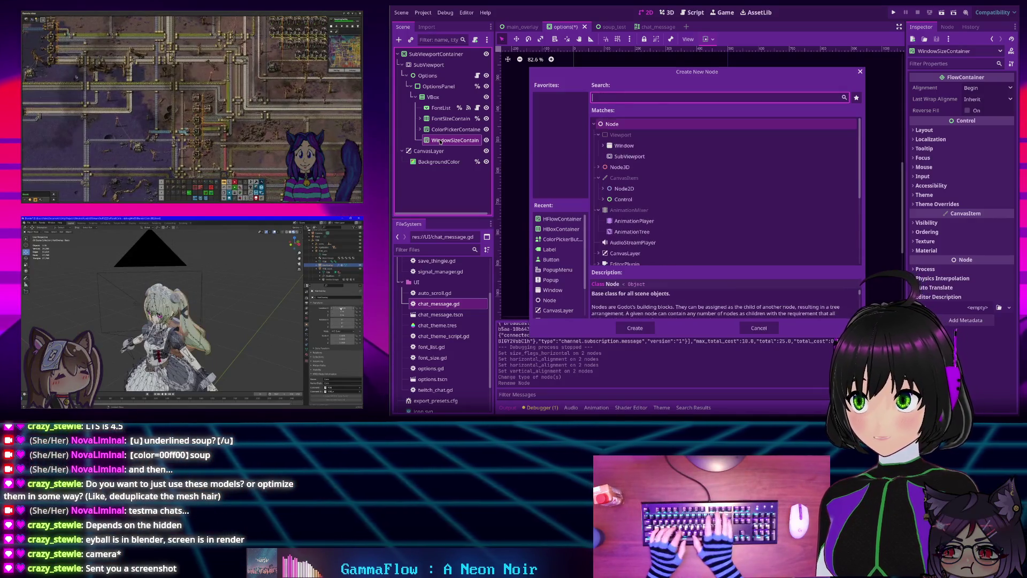
{"action": "key", "text": "Return"}
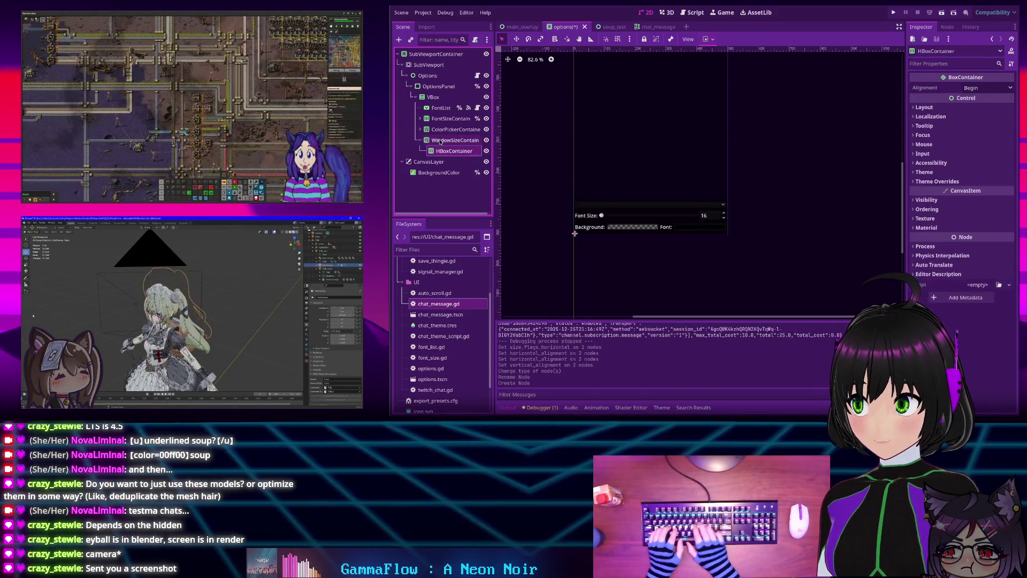
Add a Label and a LineEdit as children of the new HBoxContainer
{"action": "key", "text": "ctrl+a"}
{"action": "type", "text": "label"}
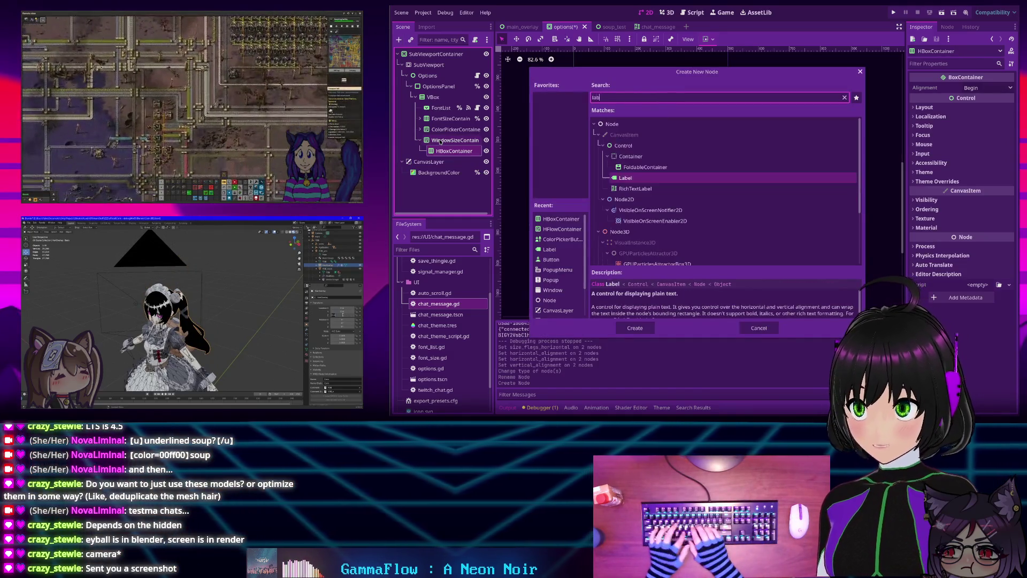
{"action": "key", "text": "Return"}
{"action": "key", "text": "Up"}
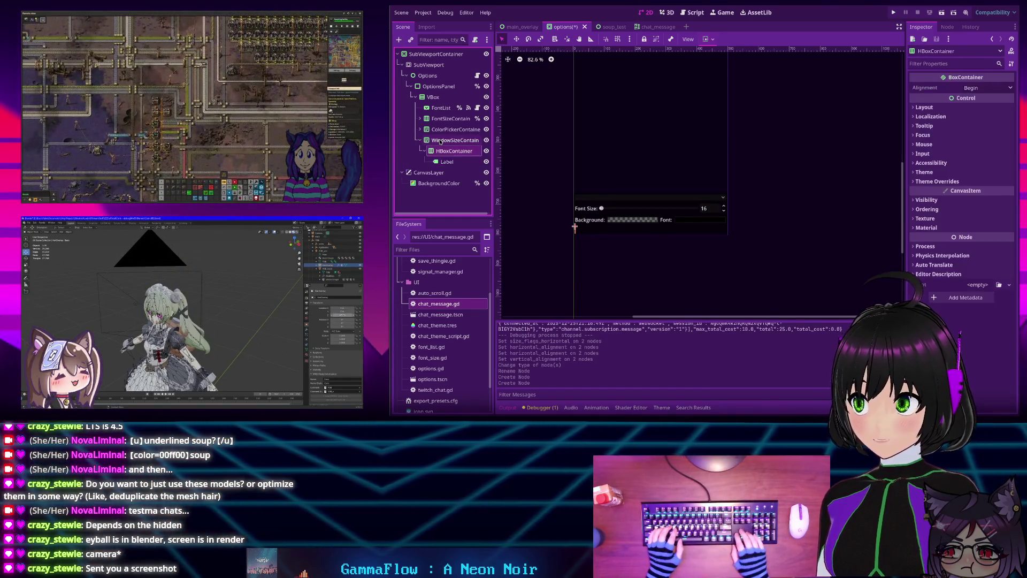
{"action": "key", "text": "ctrl+a"}
{"action": "type", "text": "lab"}
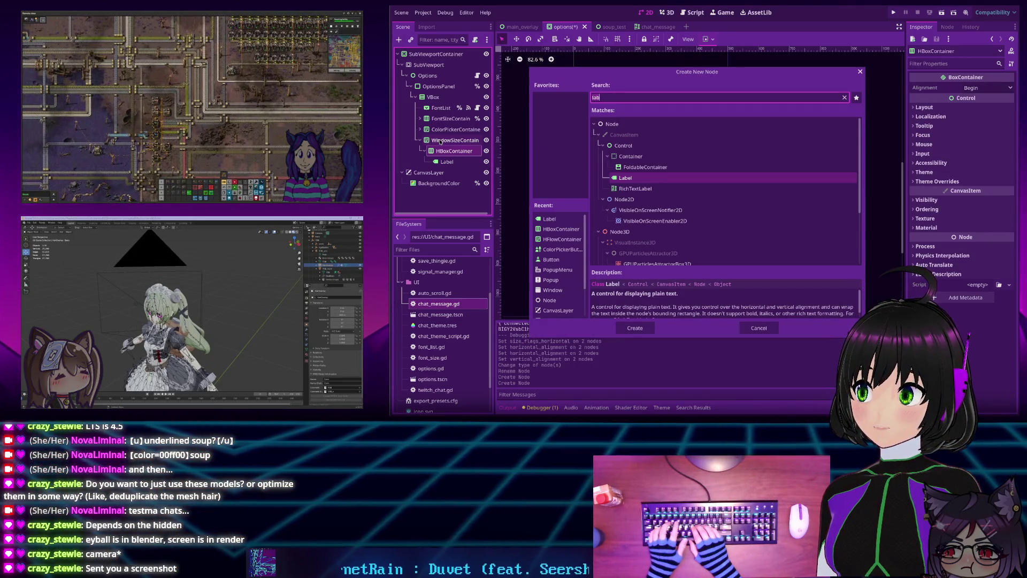
{"action": "key", "text": "ctrl+a"}
{"action": "type", "text": "line"}
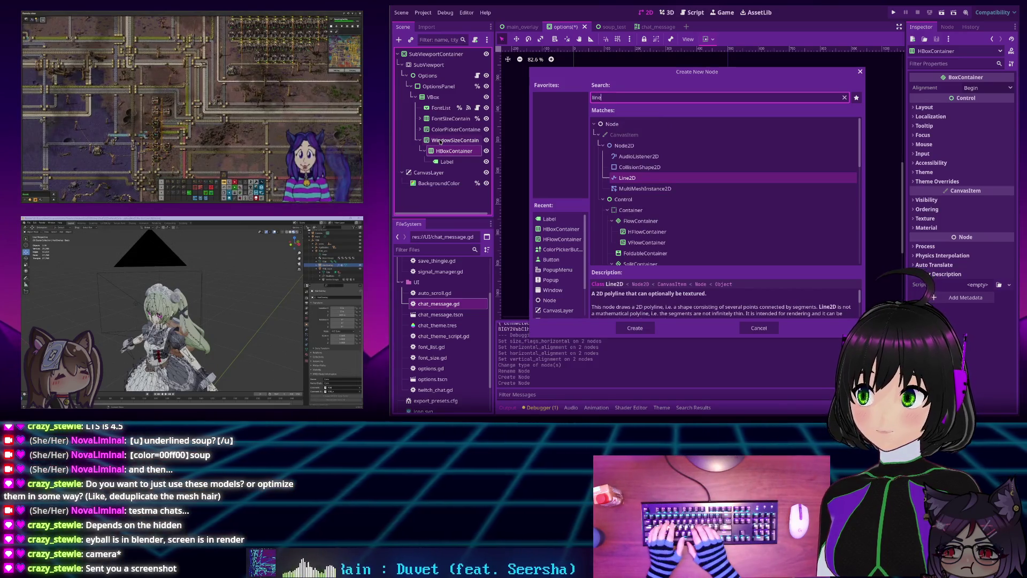
{"action": "type", "text": "e"}
{"action": "key", "text": "Return"}
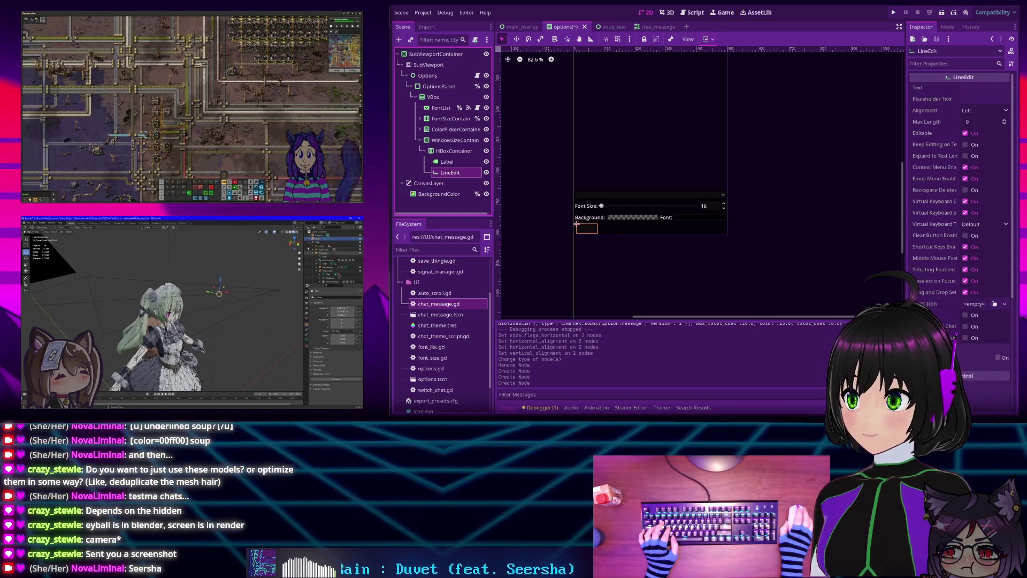
{"action": "left_click", "coordinate": [447, 162]}
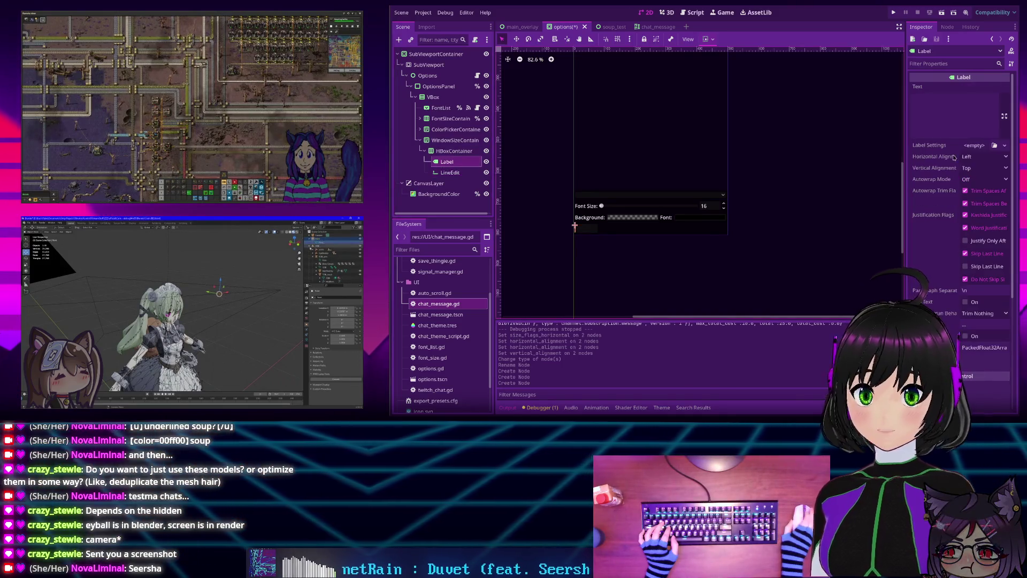
Enter 'Width:' as the new Label's Text in the Inspector
{"action": "left_click", "coordinate": [961, 114]}
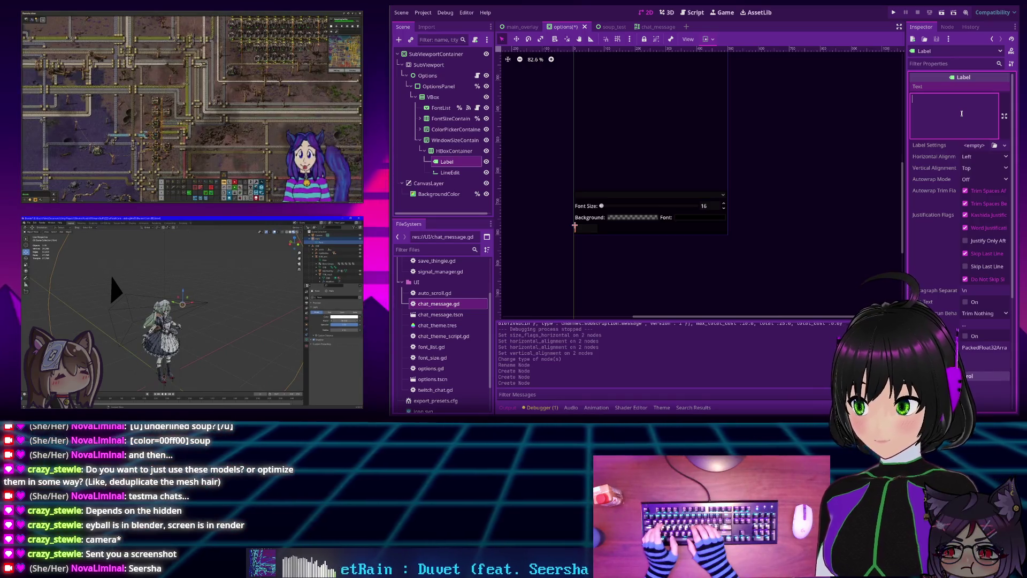
{"action": "type", "text": "W"}
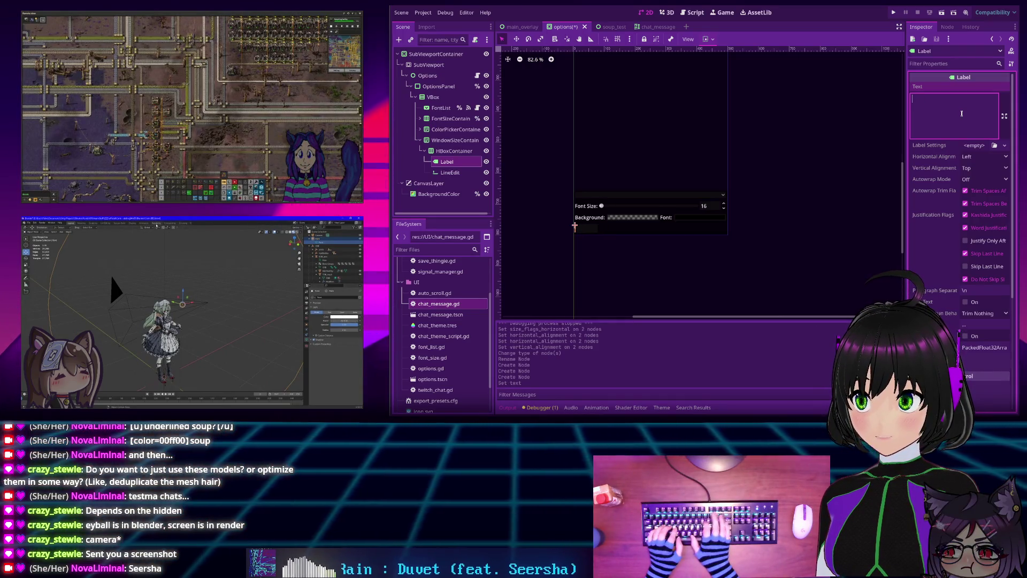
{"action": "type", "text": "Win"}
{"action": "type", "text": "dow"}
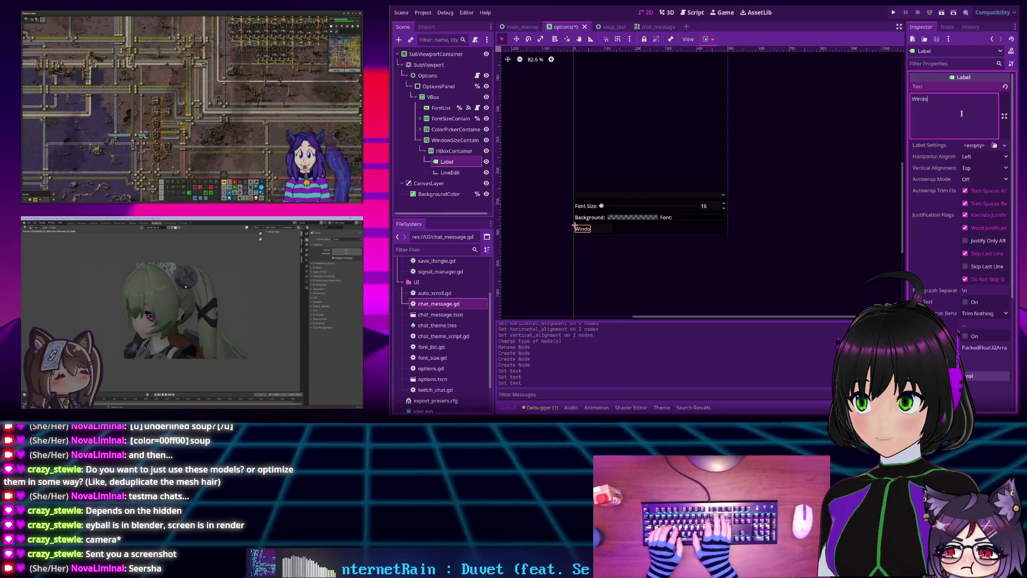
{"action": "key", "text": "BackSpace"}
{"action": "key", "text": "BackSpace"}
{"action": "key", "text": "BackSpace"}
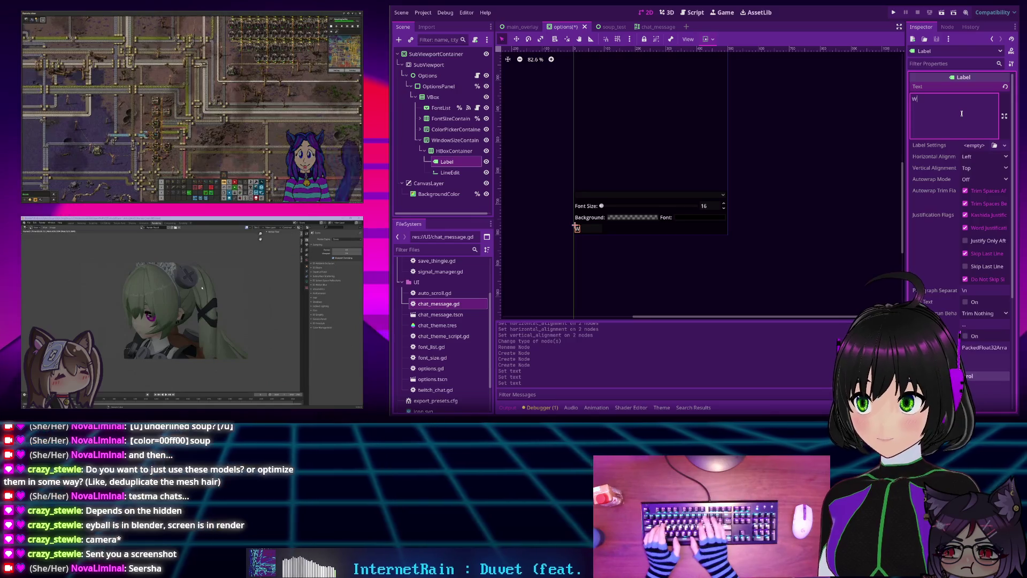
{"action": "type", "text": "idth:"}
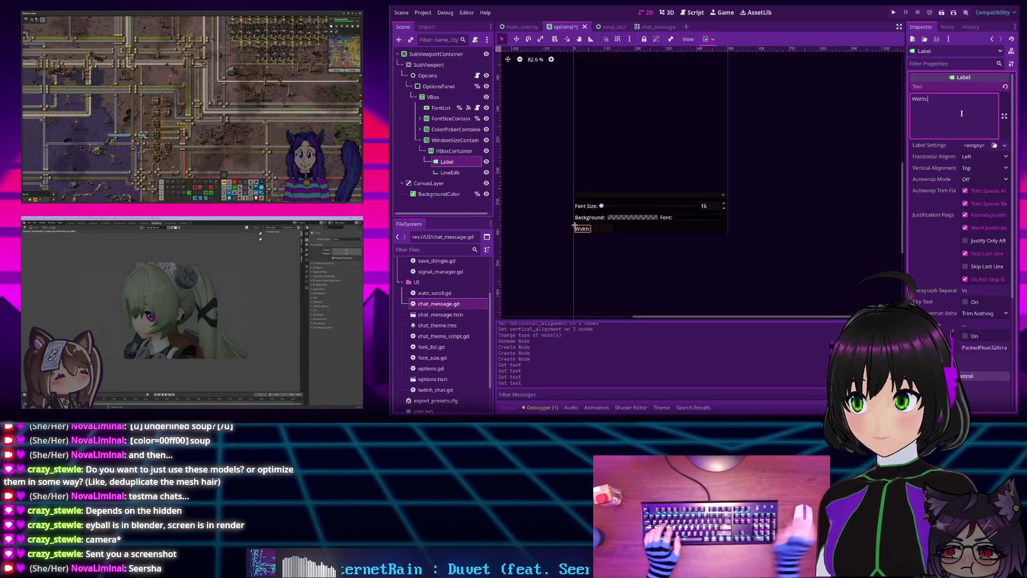
Add an HBoxContainer2 row under WindowSizeContainer
{"action": "left_click", "coordinate": [445, 142]}
{"action": "key", "text": "ctrl+a"}
{"action": "type", "text": "linee"}
{"action": "key", "text": "ctrl+a"}
{"action": "type", "text": "hbox"}
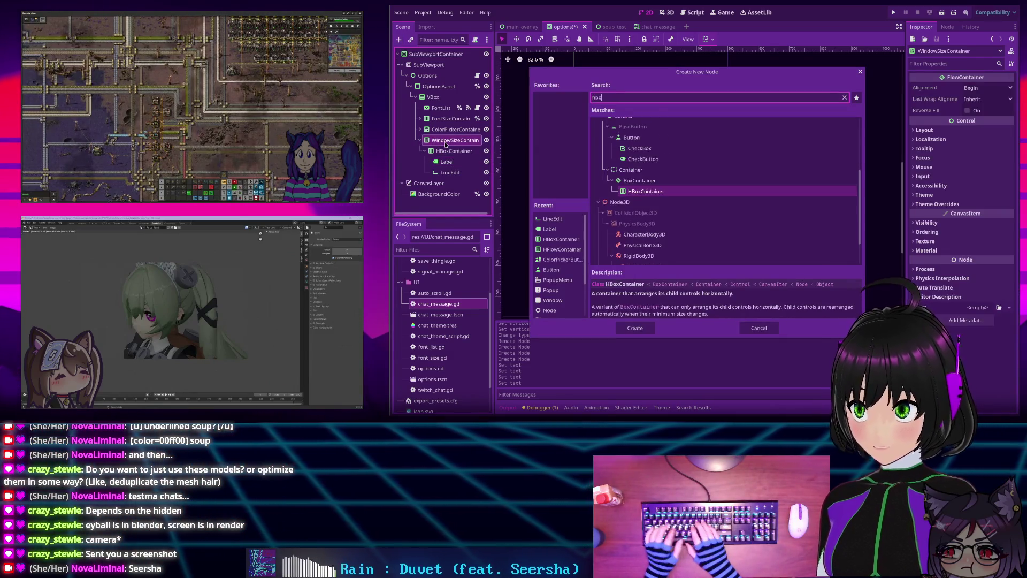
{"action": "key", "text": "Return"}
Put a Label and a LineEdit inside HBoxContainer2
{"action": "key", "text": "ctrl+a"}
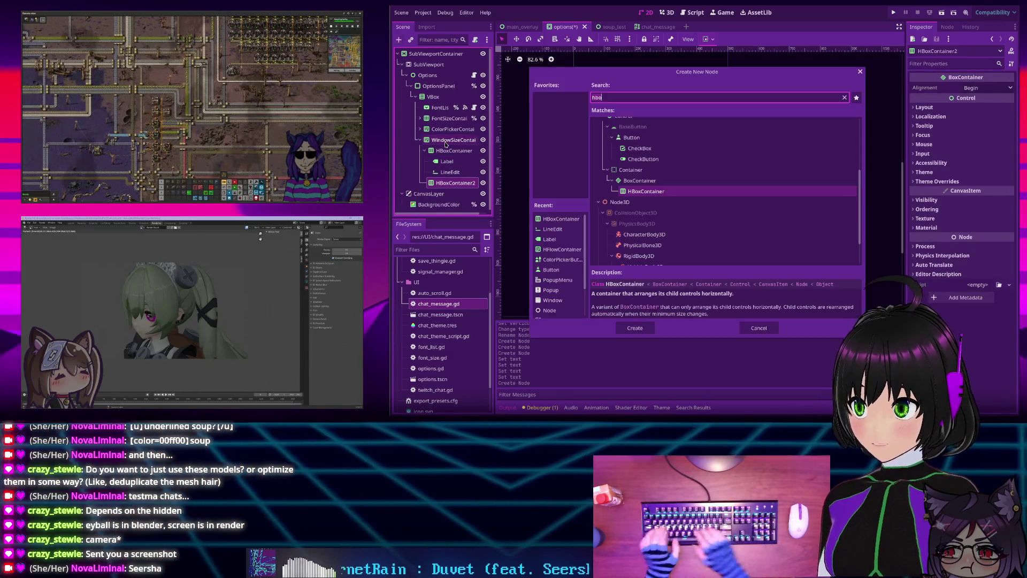
{"action": "type", "text": "label"}
{"action": "key", "text": "Return"}
{"action": "key", "text": "Up"}
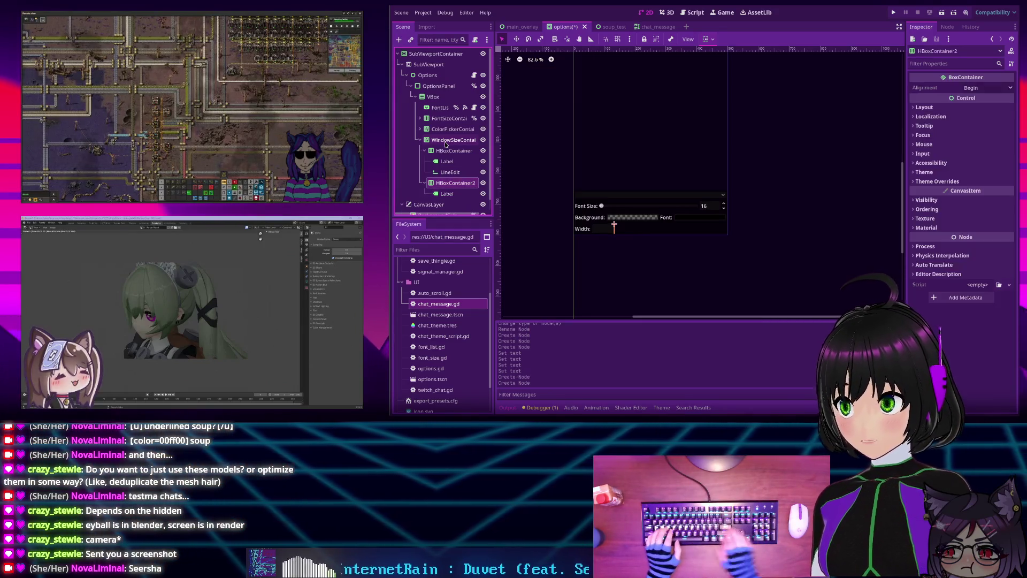
{"action": "key", "text": "ctrl+a"}
{"action": "type", "text": "line"}
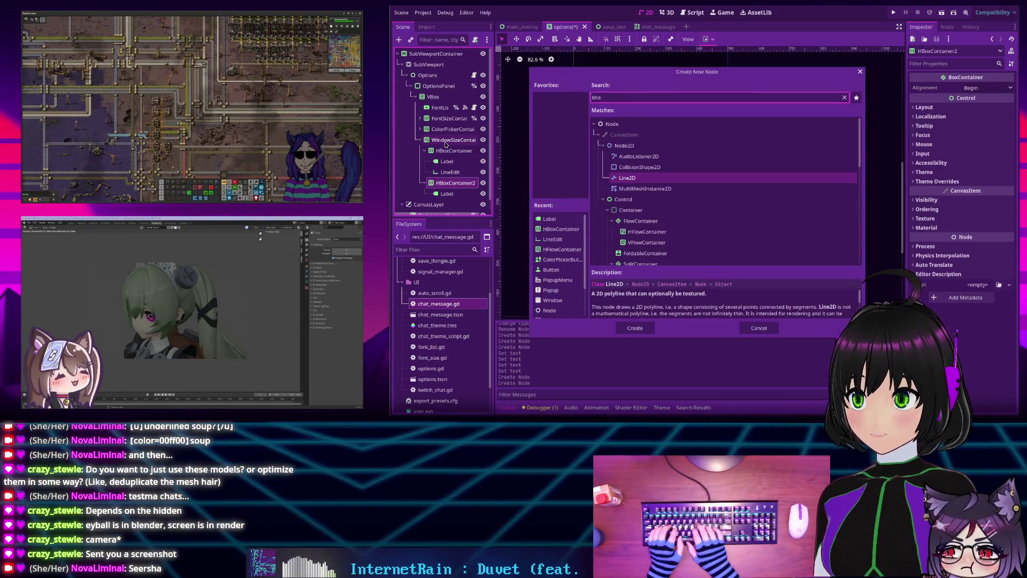
{"action": "type", "text": "ed"}
{"action": "key", "text": "Return"}
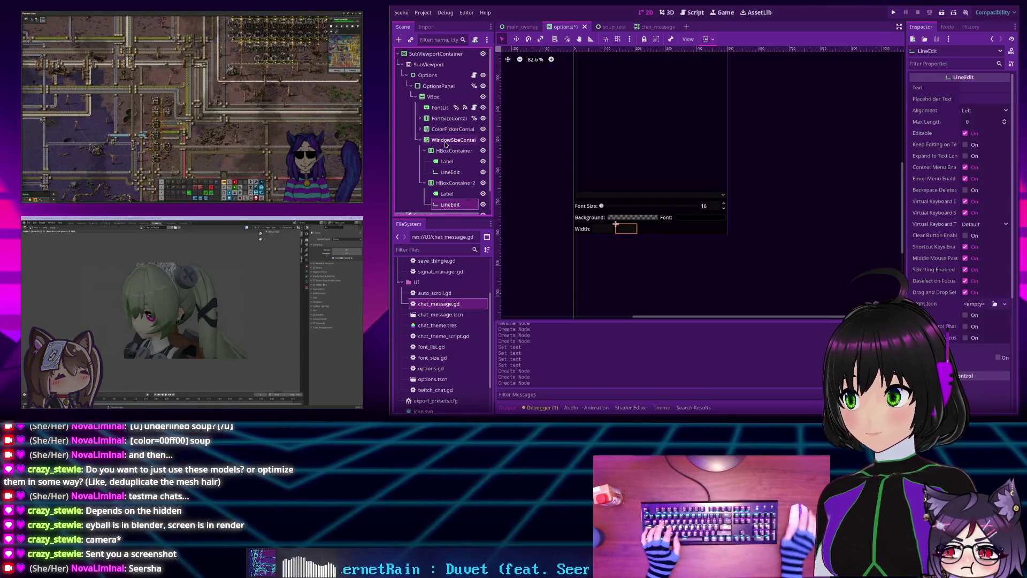
Set the second row's Label text to 'Height:', then select WindowSizeContainer for alignment
{"action": "left_click", "coordinate": [449, 195]}
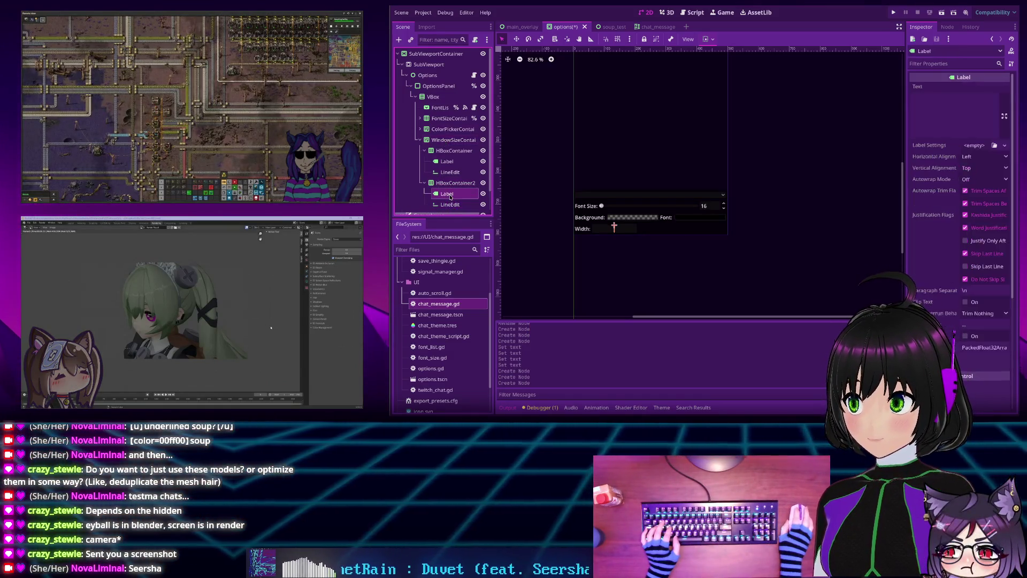
{"action": "left_click", "coordinate": [946, 102]}
{"action": "type", "text": "Height:"}
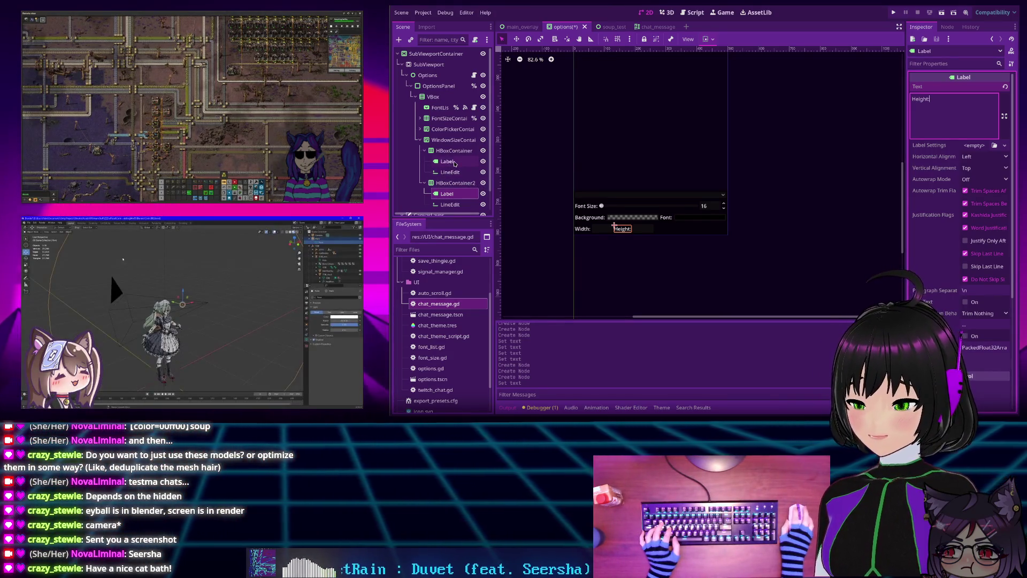
{"action": "left_click", "coordinate": [449, 163]}
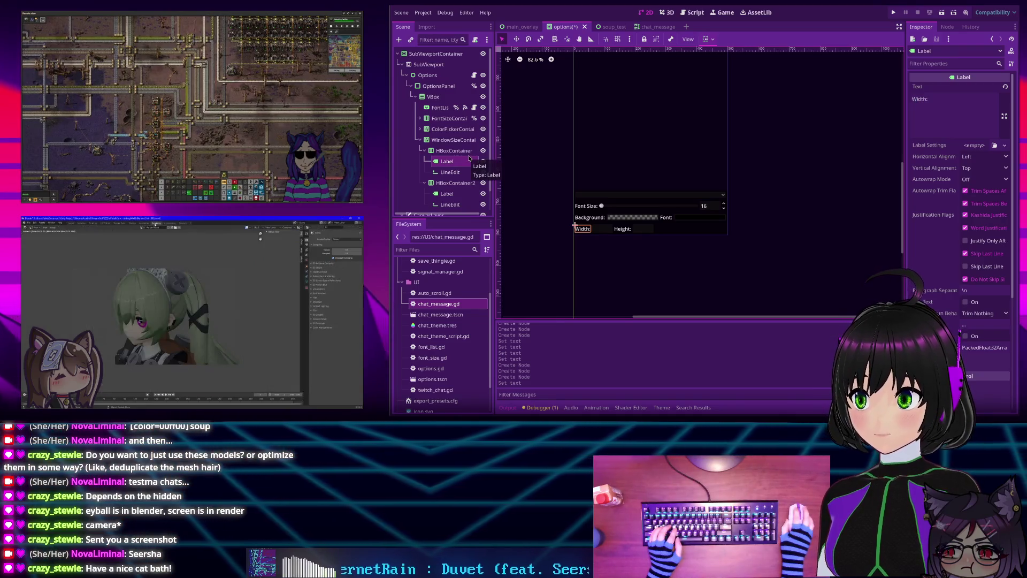
{"action": "left_click", "coordinate": [454, 139]}
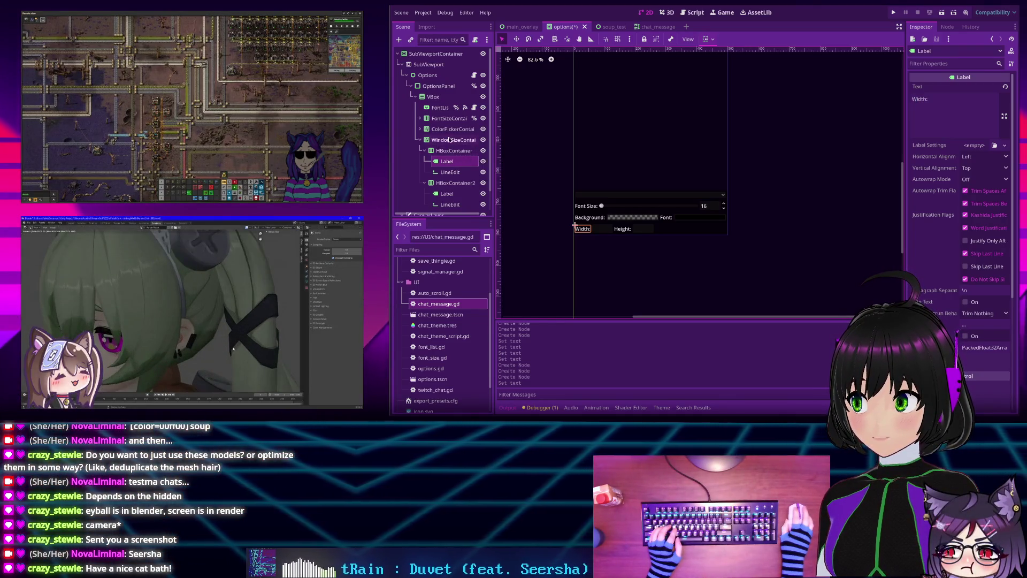
{"action": "left_click", "coordinate": [987, 88]}
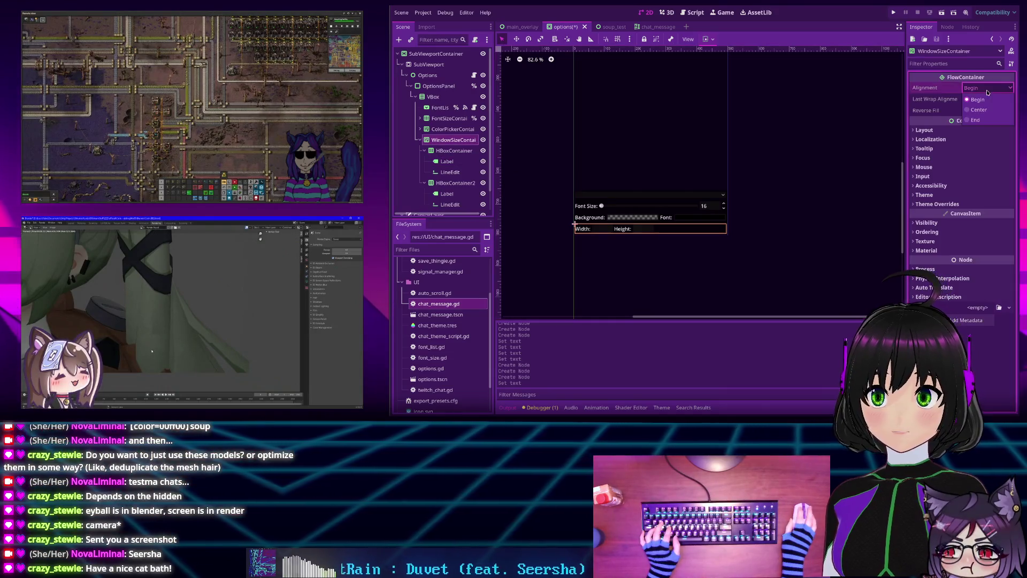
Centre WindowSizeContainer's alignment and turn on Horizontal Expand for HBoxContainer
{"action": "left_click", "coordinate": [982, 112]}
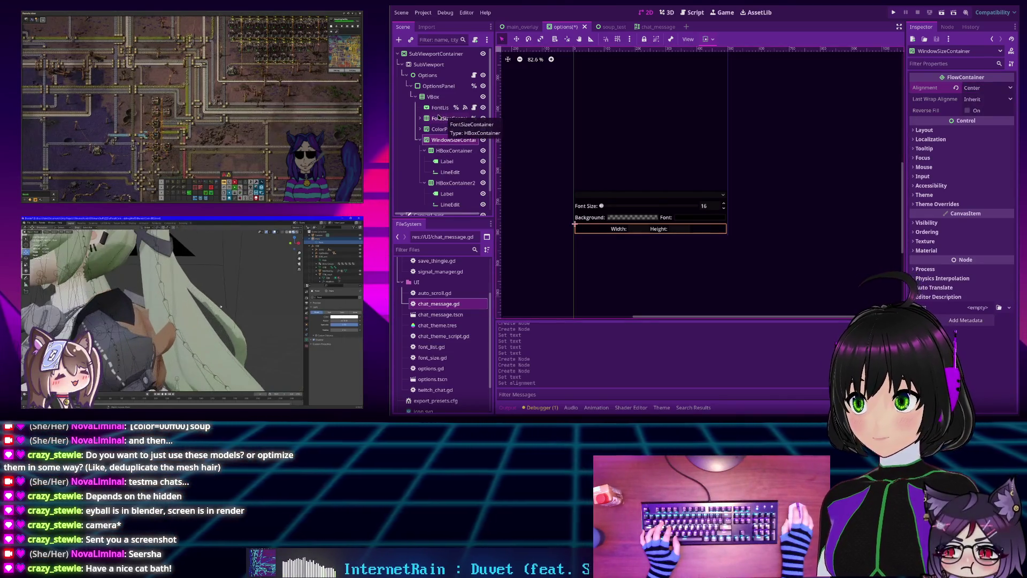
{"action": "left_click", "coordinate": [449, 173]}
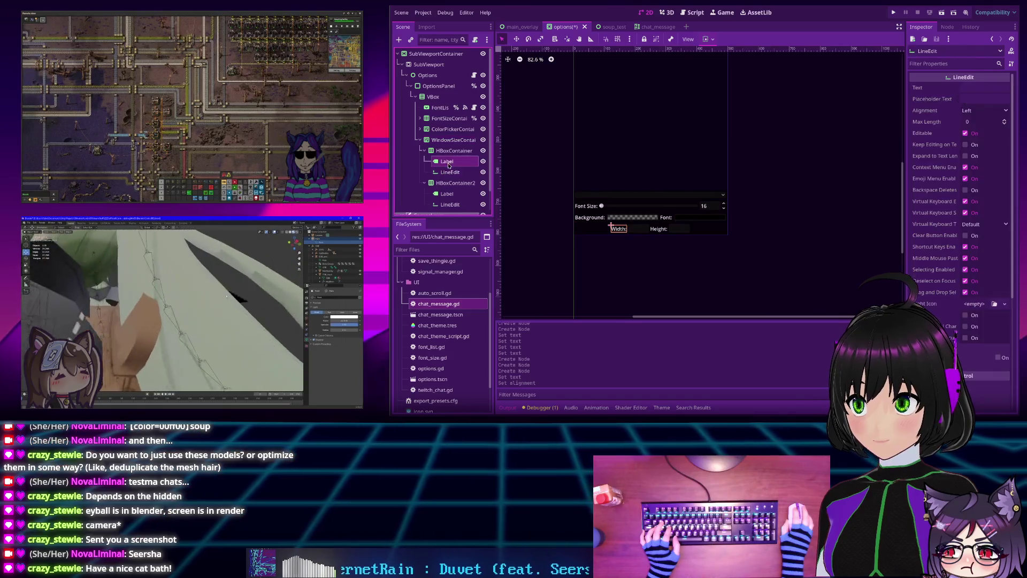
{"action": "left_click", "coordinate": [445, 151]}
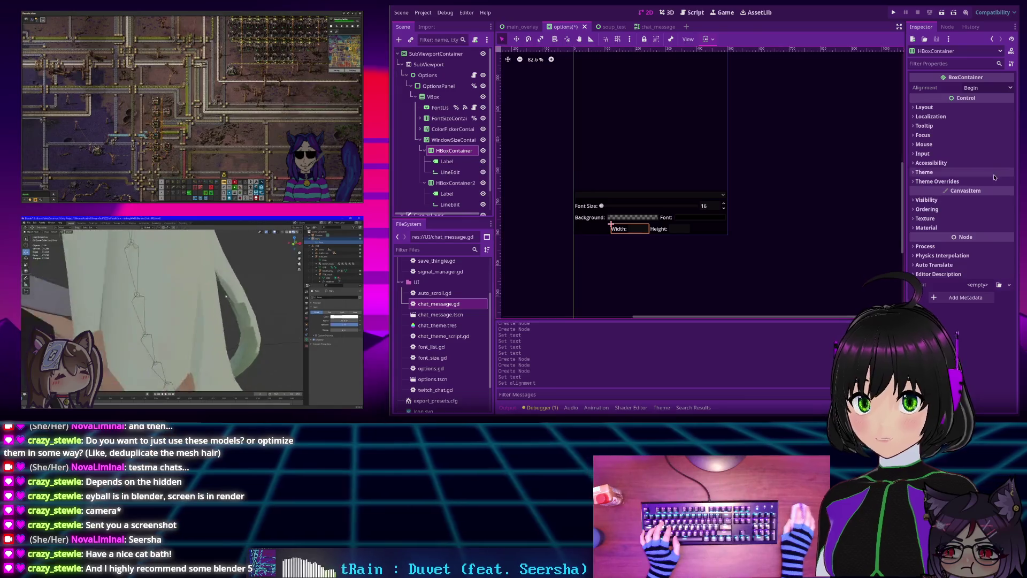
{"action": "left_click", "coordinate": [931, 107]}
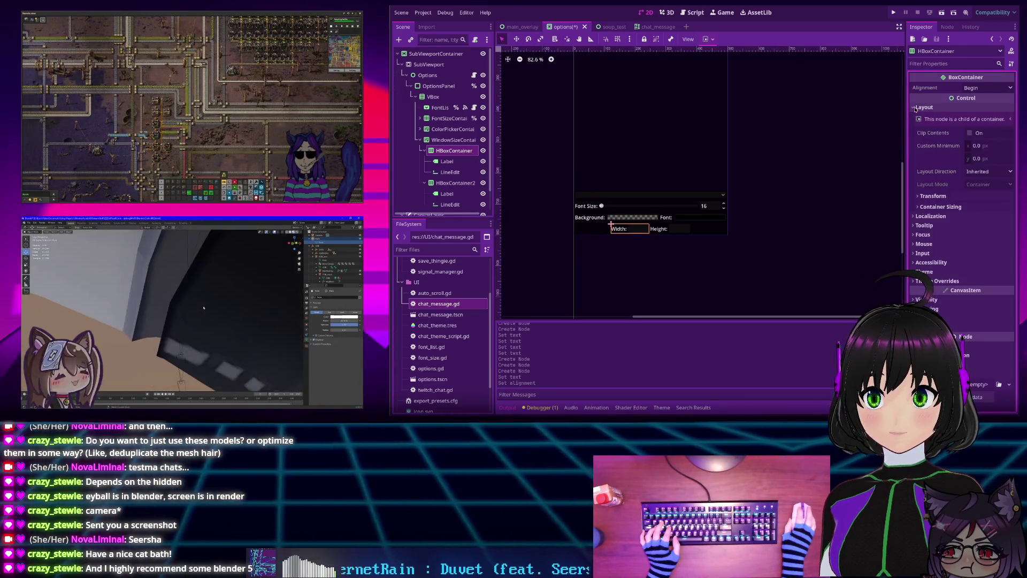
{"action": "left_click", "coordinate": [940, 207]}
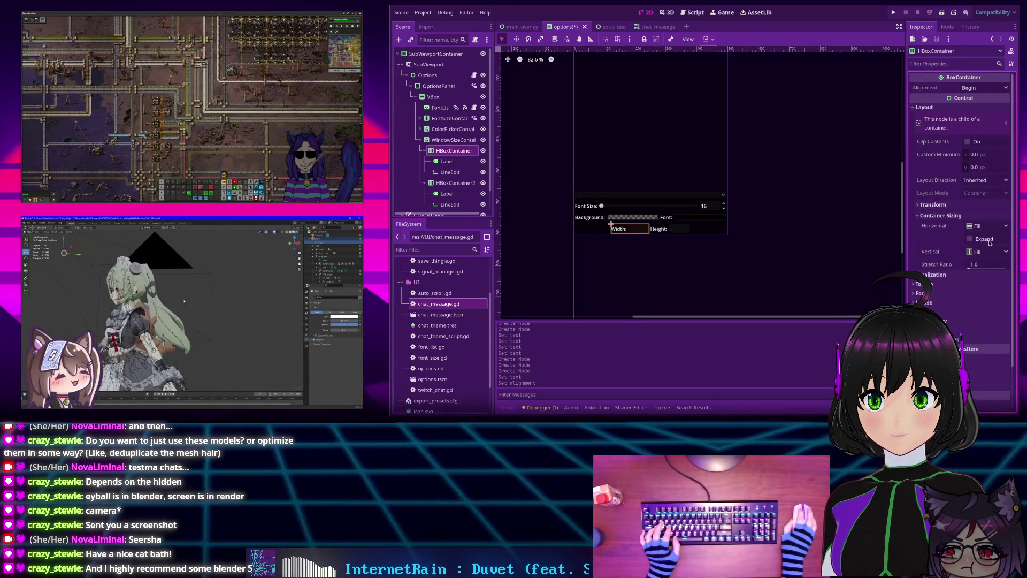
{"action": "left_click", "coordinate": [970, 239]}
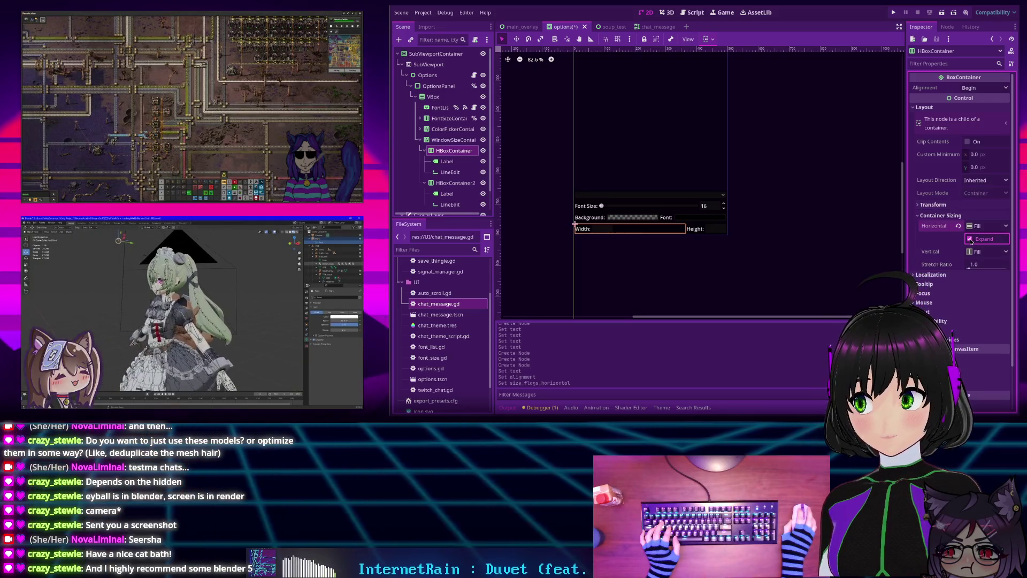
Toggle Horizontal Expand in HBoxContainer2's Container Sizing as well
{"action": "left_click", "coordinate": [455, 182]}
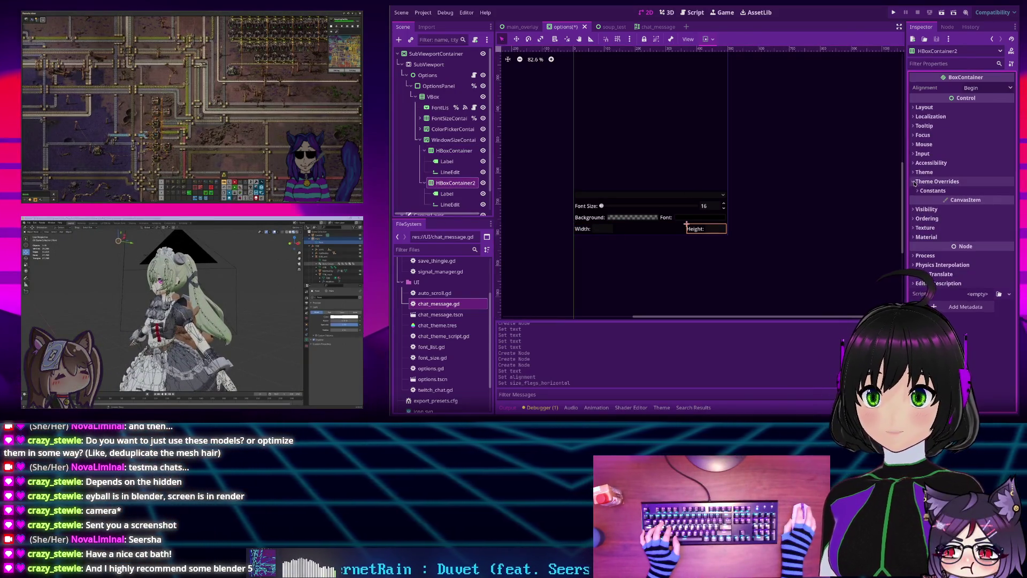
{"action": "left_click", "coordinate": [925, 107]}
{"action": "left_click", "coordinate": [920, 208]}
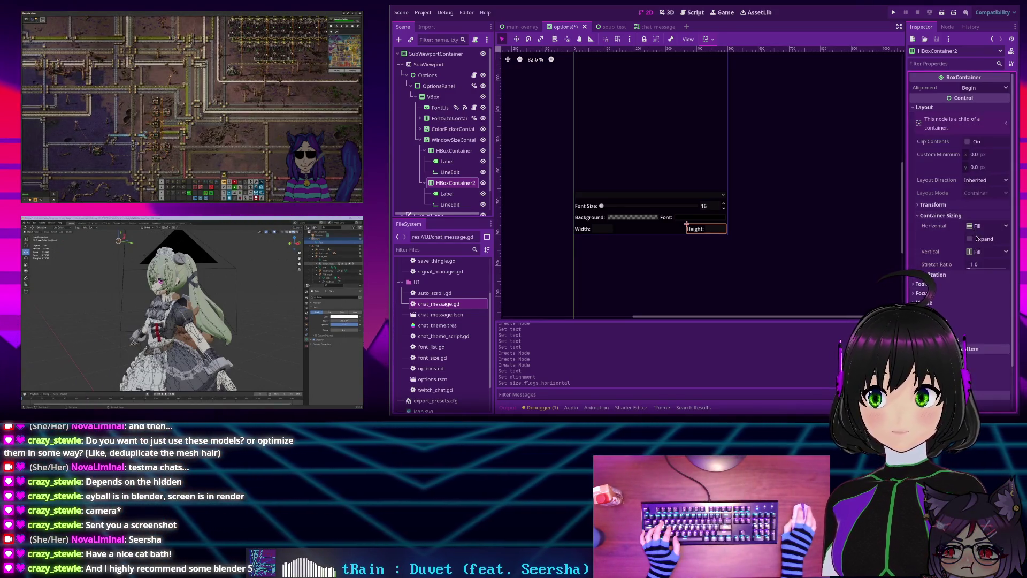
{"action": "left_click", "coordinate": [970, 239]}
{"action": "left_click", "coordinate": [631, 188]}
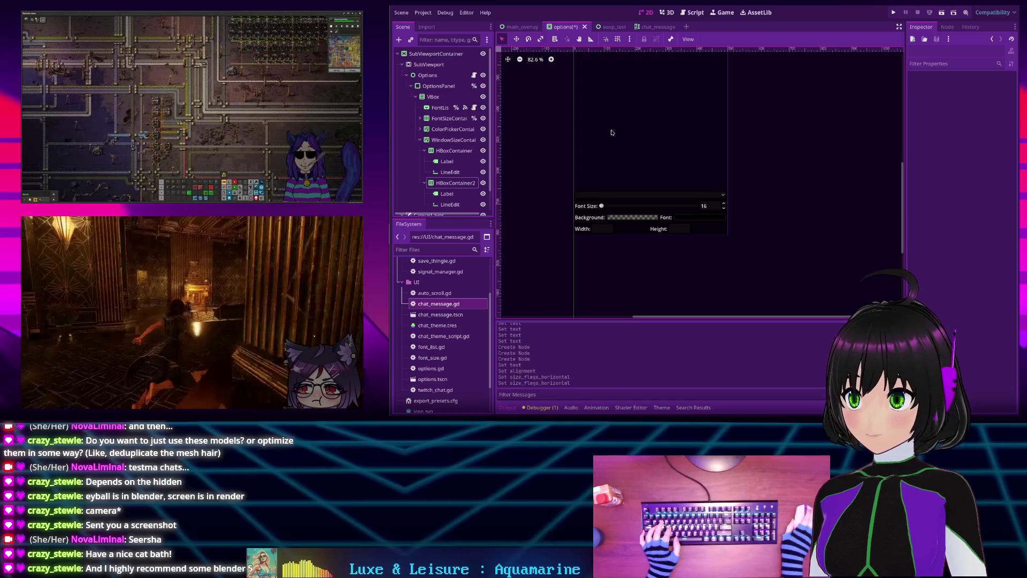
Turn off Horizontal Expand on both HBoxContainer and HBoxContainer2
{"action": "key", "text": "ctrl+0"}
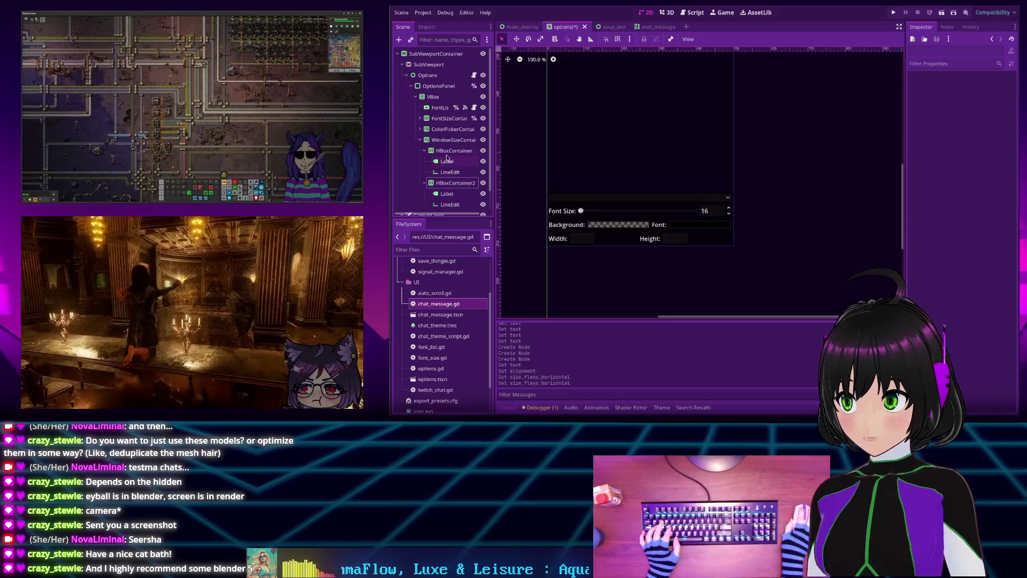
{"action": "left_click", "coordinate": [449, 152], "text": "ctrl"}
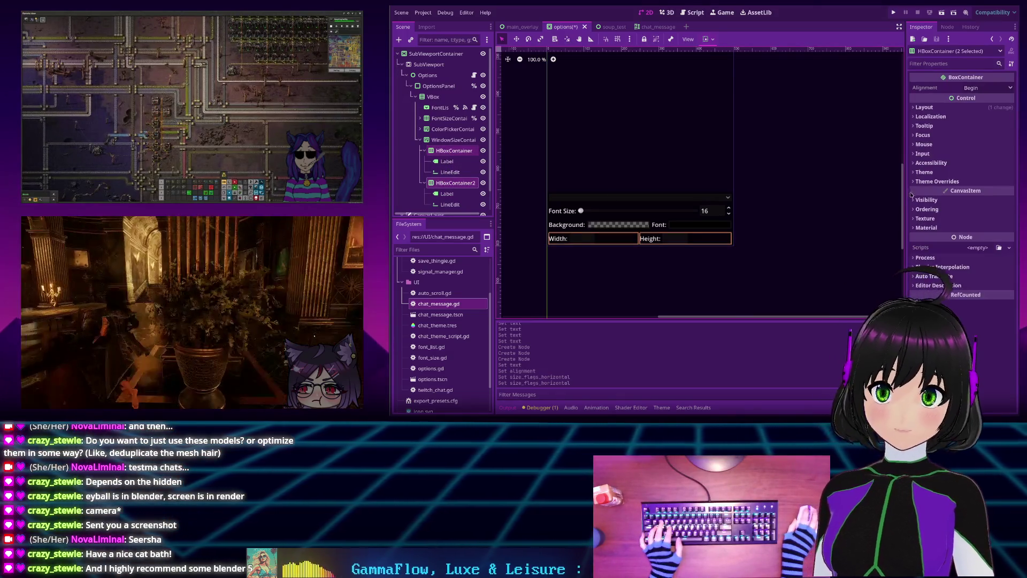
{"action": "left_click", "coordinate": [924, 107]}
{"action": "left_click", "coordinate": [921, 192]}
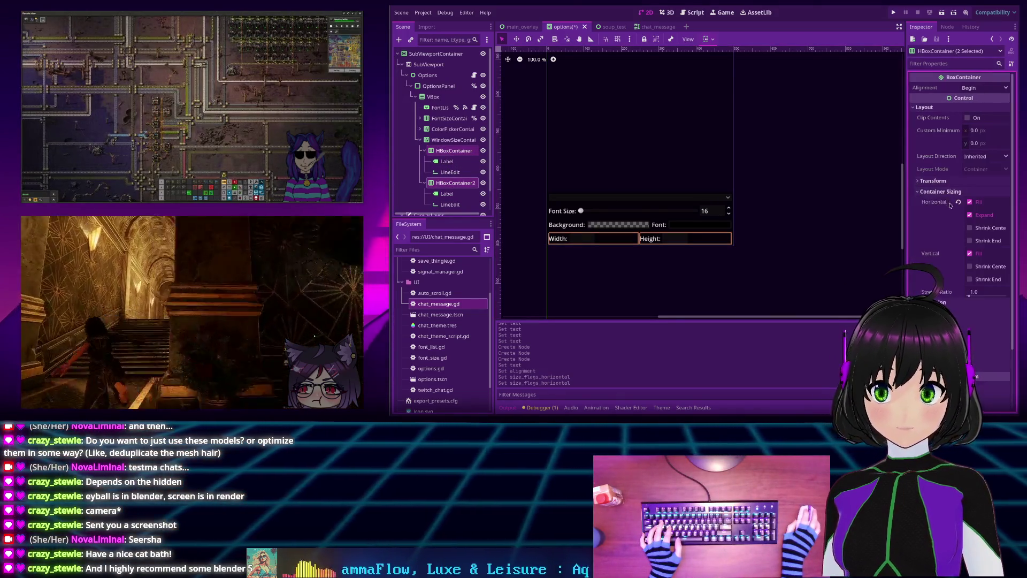
{"action": "left_click", "coordinate": [970, 215]}
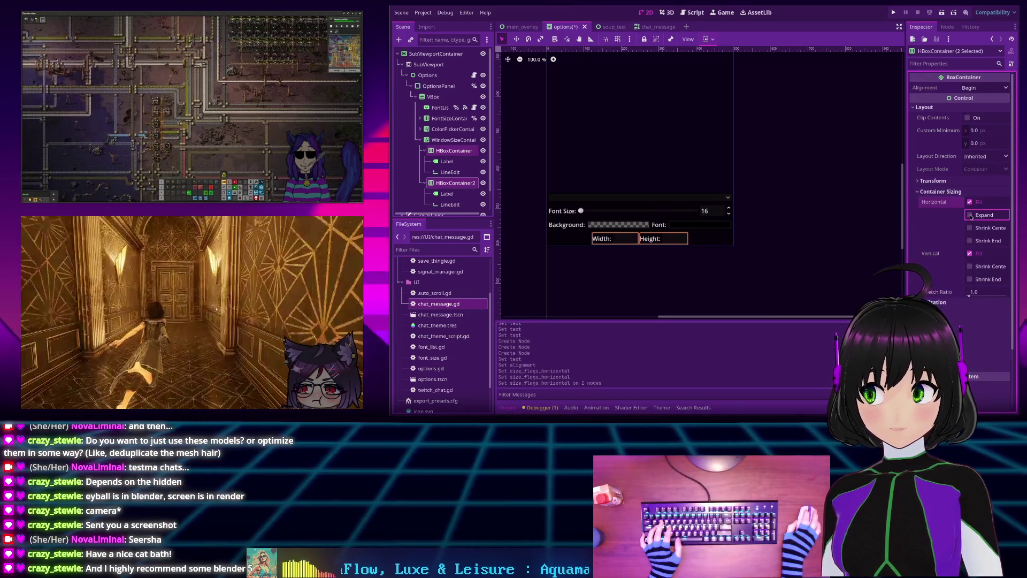
Reset WindowSizeContainer's alignment to its default
{"action": "left_click", "coordinate": [969, 88]}
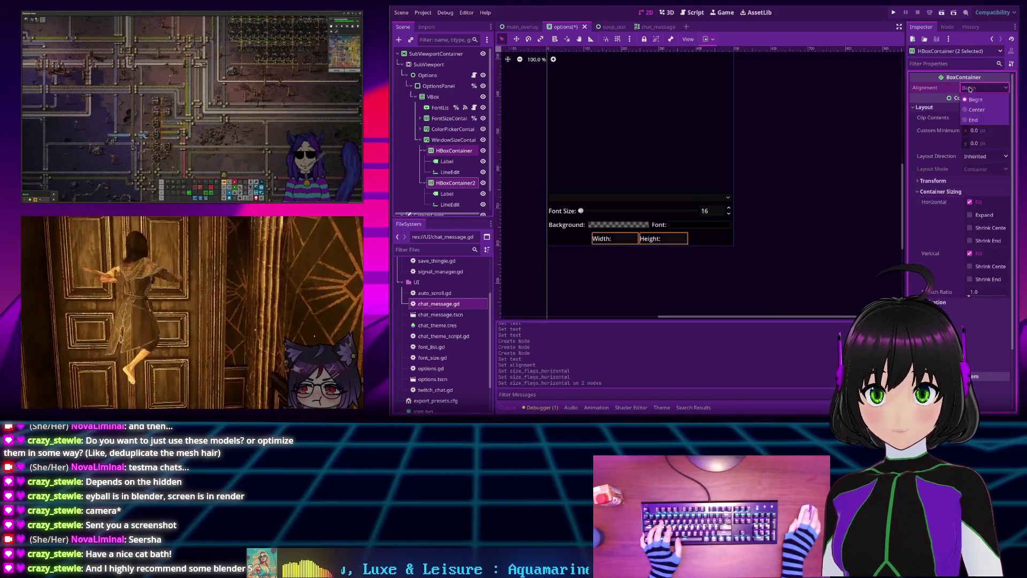
{"action": "left_click", "coordinate": [976, 100]}
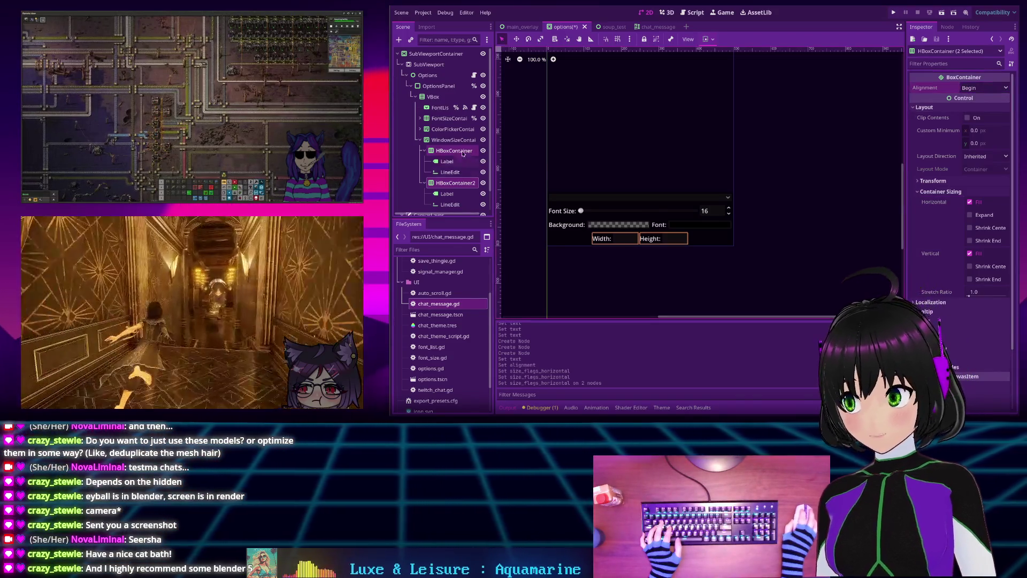
{"action": "left_click", "coordinate": [454, 139]}
{"action": "left_click", "coordinate": [956, 88]}
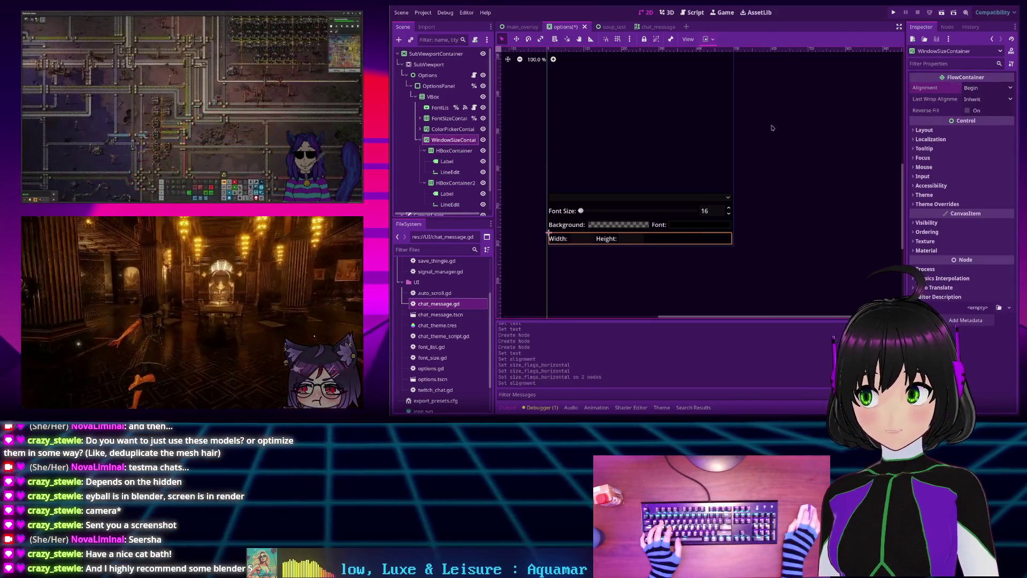
{"action": "left_click", "coordinate": [748, 200]}
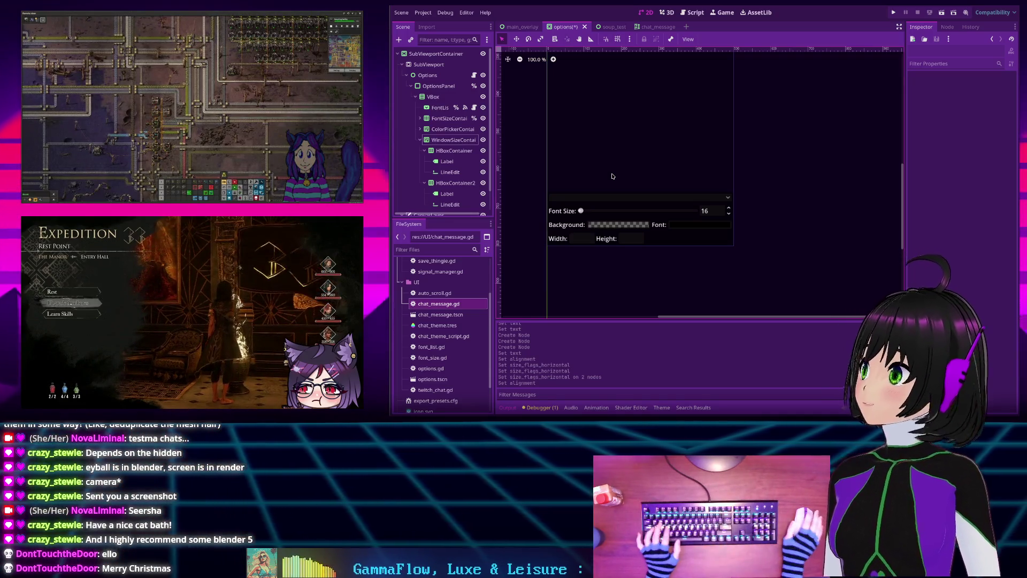
Reset the 2D canvas zoom to 100%
{"action": "scroll", "coordinate": [614, 171], "scroll_direction": "down", "scroll_amount": 1}
{"action": "scroll", "coordinate": [626, 161], "scroll_direction": "up", "scroll_amount": 4}
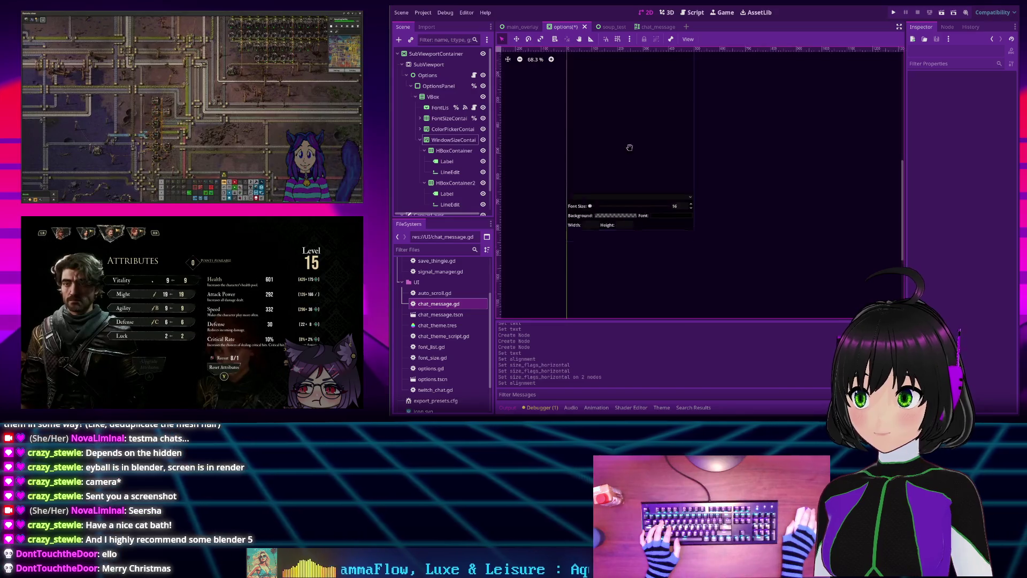
{"action": "left_click_drag", "start_coordinate": [656, 161], "coordinate": [670, 165]}
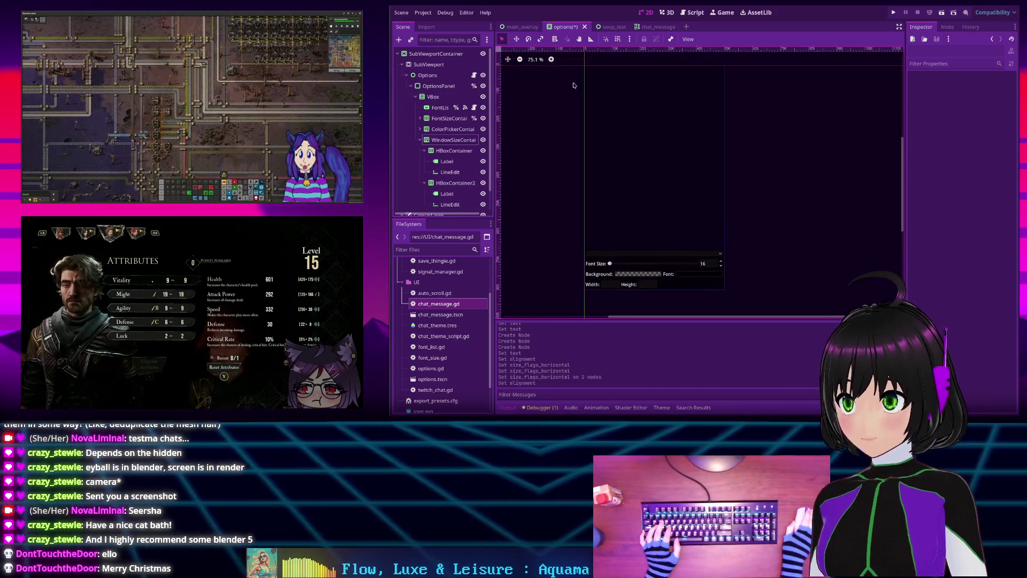
{"action": "left_click", "coordinate": [533, 59]}
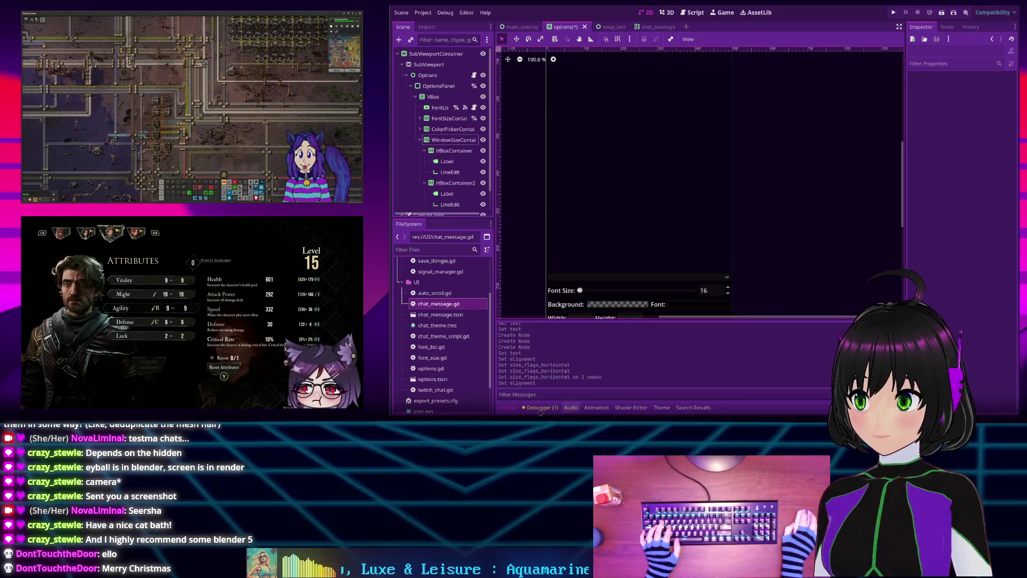
Read the debugger's unused 'font_name' warning, then collapse the bottom panel
{"action": "left_click", "coordinate": [508, 407]}
{"action": "left_click", "coordinate": [508, 407]}
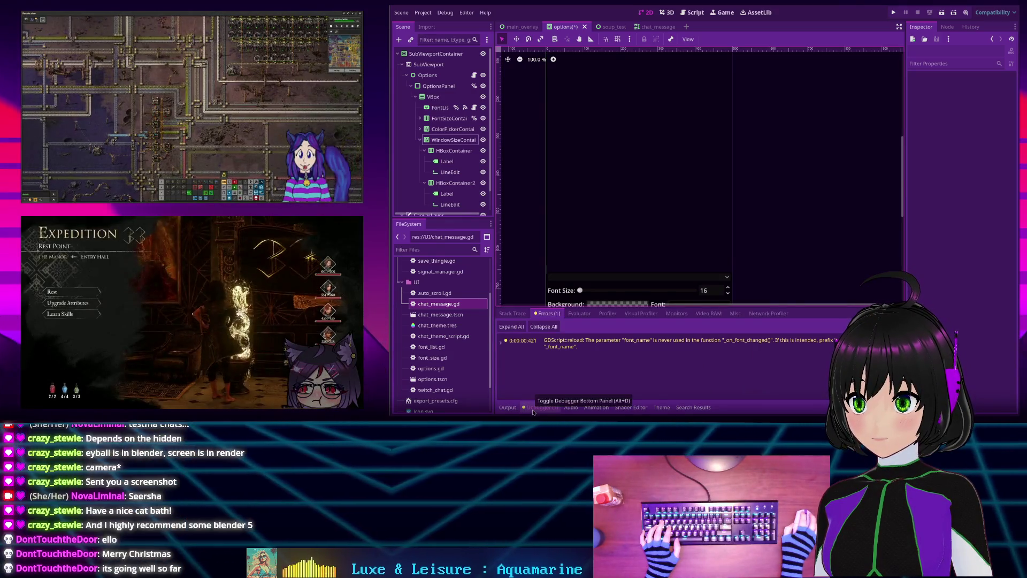
{"action": "left_click", "coordinate": [507, 407]}
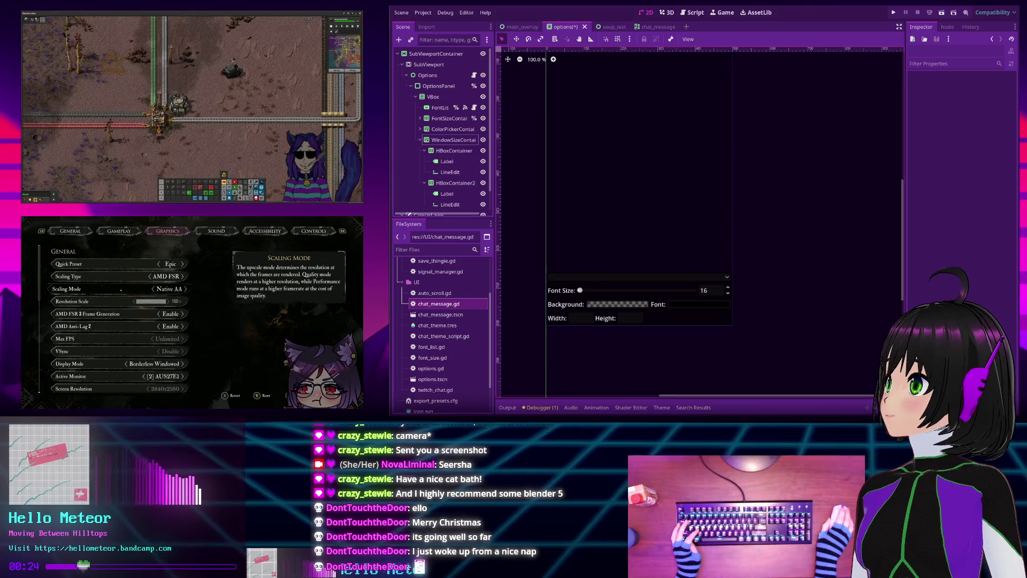
{"action": "key", "text": "Down"}
{"action": "key", "text": "Down"}
{"action": "key", "text": "Left"}
{"action": "key", "text": "Down"}
{"action": "key", "text": "Down"}
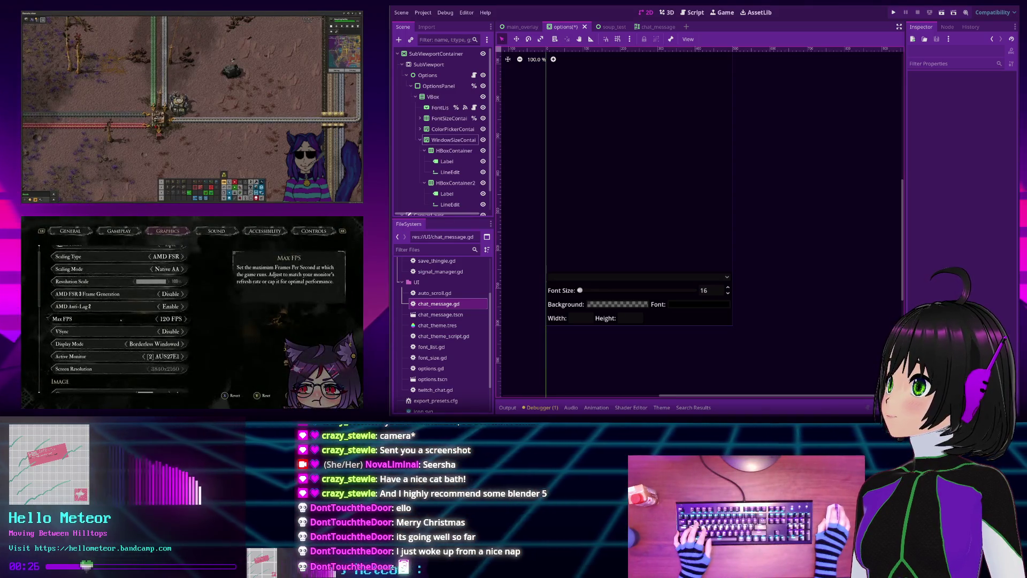
{"action": "key", "text": "Left"}
{"action": "key", "text": "Down"}
{"action": "key", "text": "Right"}
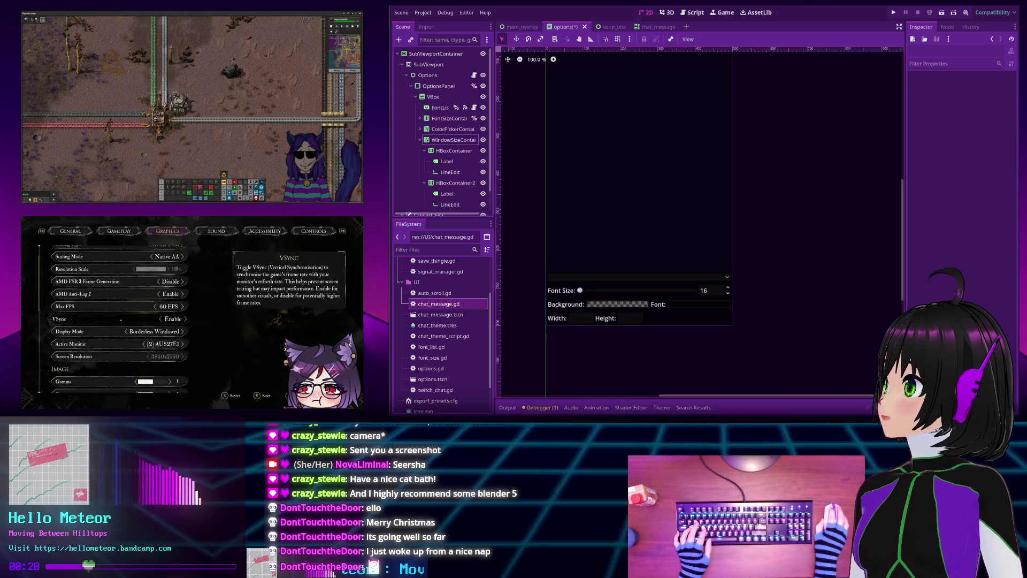
{"action": "key", "text": "Escape"}
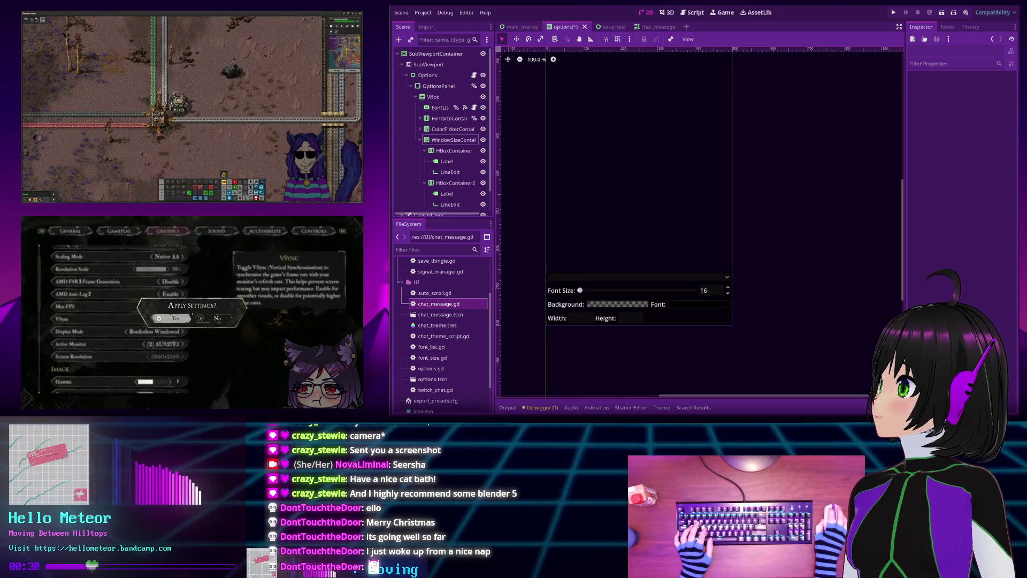
{"action": "key", "text": "Return"}
{"action": "key", "text": "Escape"}
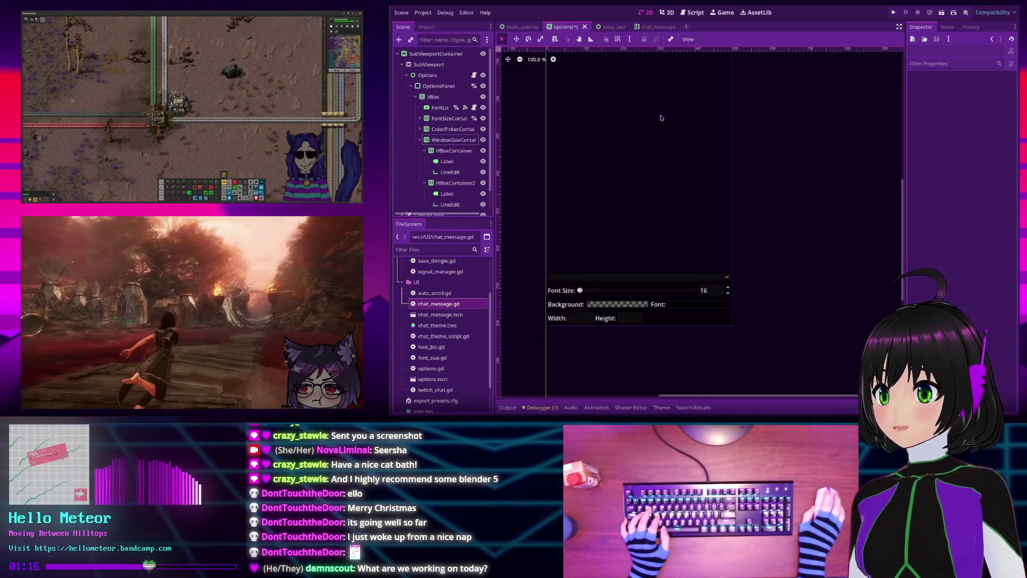
{"action": "scroll", "coordinate": [666, 150], "scroll_direction": "down", "scroll_amount": 1}
{"action": "left_click_drag", "start_coordinate": [671, 177], "coordinate": [679, 149]}
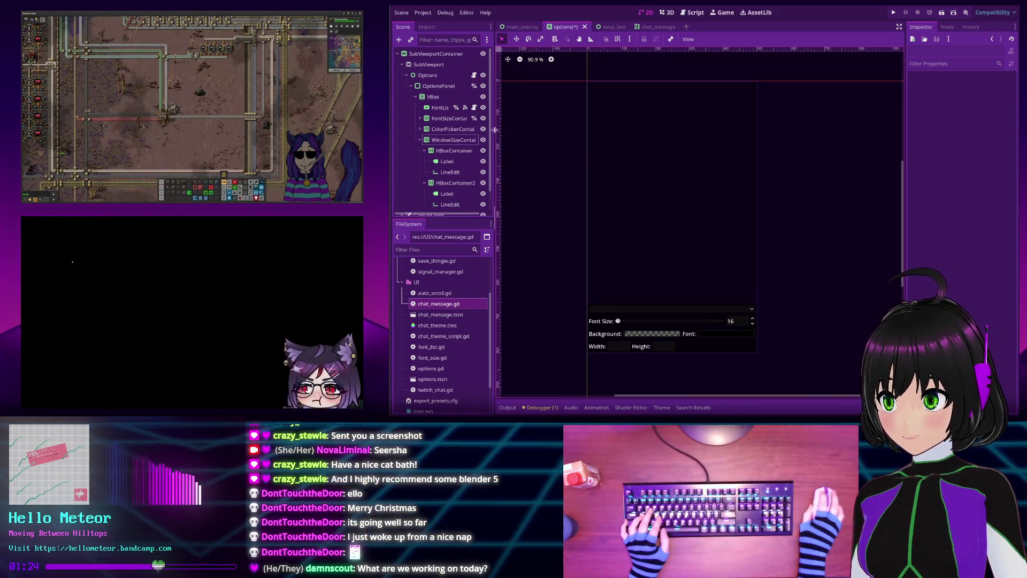
Widen the Scene dock and select the Width field's LineEdit node
{"action": "left_click_drag", "start_coordinate": [495, 129], "coordinate": [501, 130]}
{"action": "left_click", "coordinate": [450, 171]}
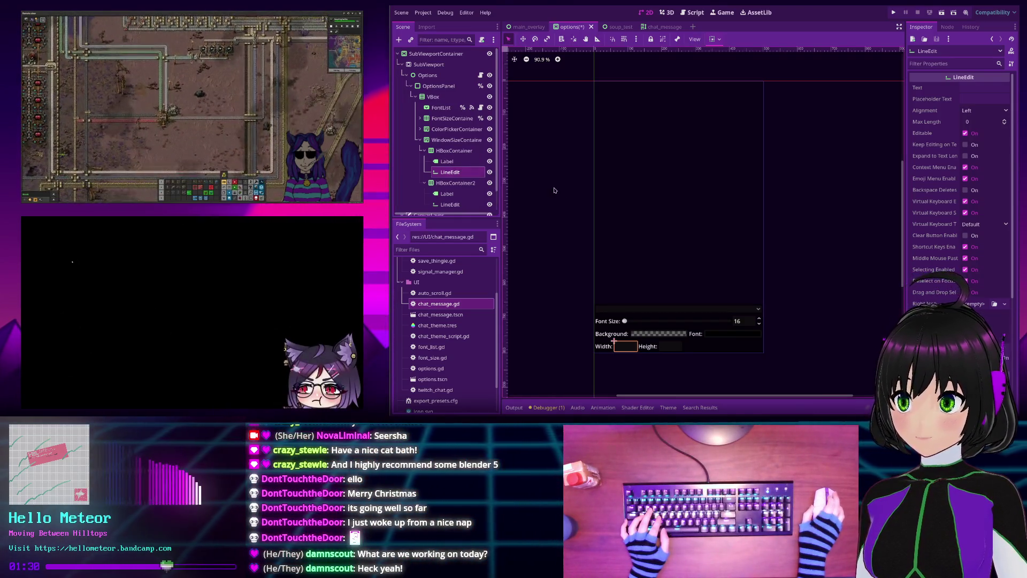
Run the project, resize the running window to test it, then stop the run
{"action": "left_click", "coordinate": [894, 12]}
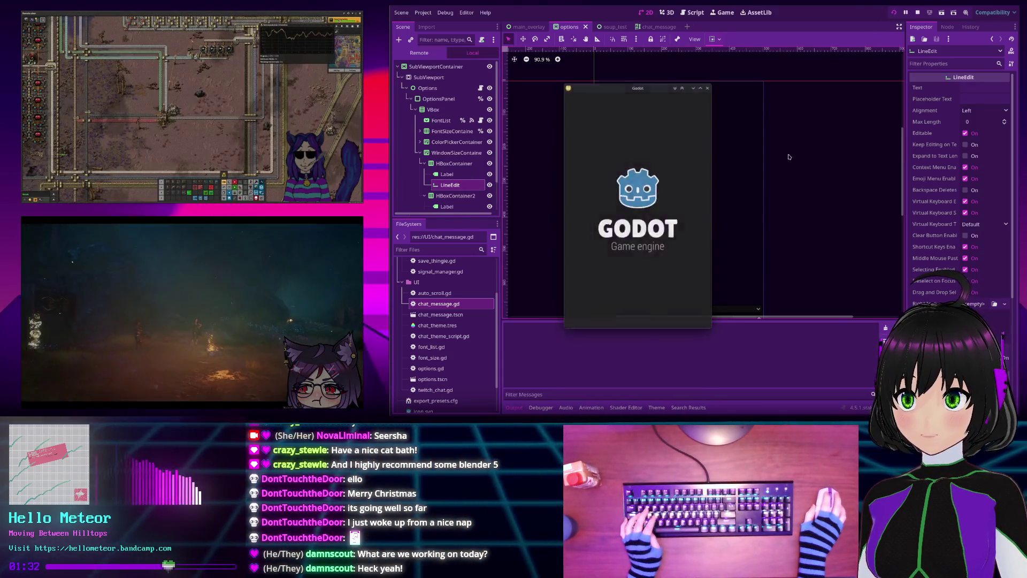
{"action": "mouse_move", "coordinate": [713, 191]}
{"action": "left_mouse_down"}
{"action": "mouse_move", "coordinate": [634, 186]}
{"action": "mouse_move", "coordinate": [682, 177]}
{"action": "mouse_move", "coordinate": [651, 176]}
{"action": "mouse_move", "coordinate": [720, 178]}
{"action": "mouse_move", "coordinate": [665, 178]}
{"action": "mouse_move", "coordinate": [702, 178]}
{"action": "left_mouse_up"}
{"action": "left_click", "coordinate": [917, 12]}
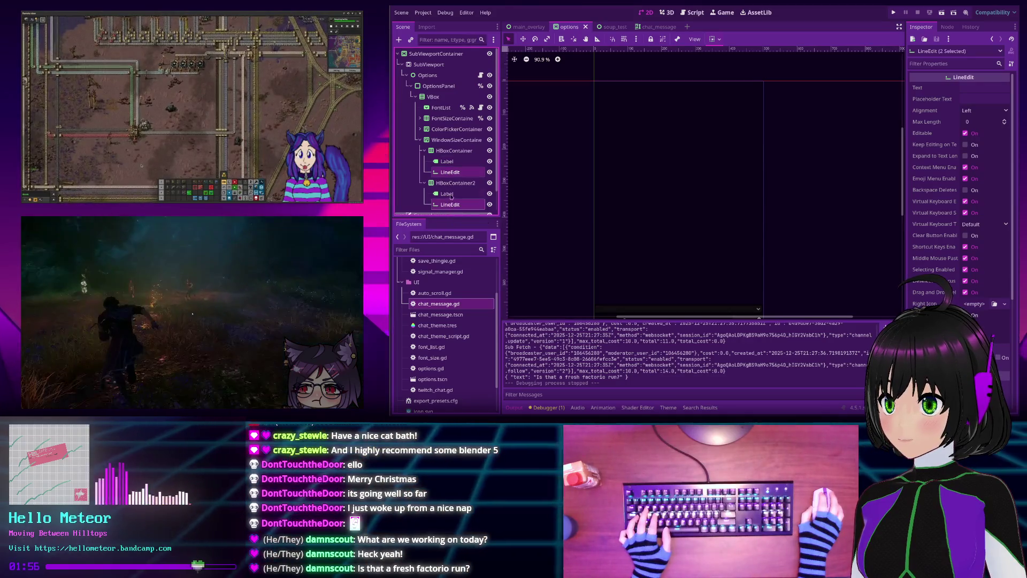
Expand the LineEdit's Layout section, then select both HBoxContainer and HBoxContainer2
{"action": "scroll", "coordinate": [948, 180], "scroll_direction": "down", "scroll_amount": 3}
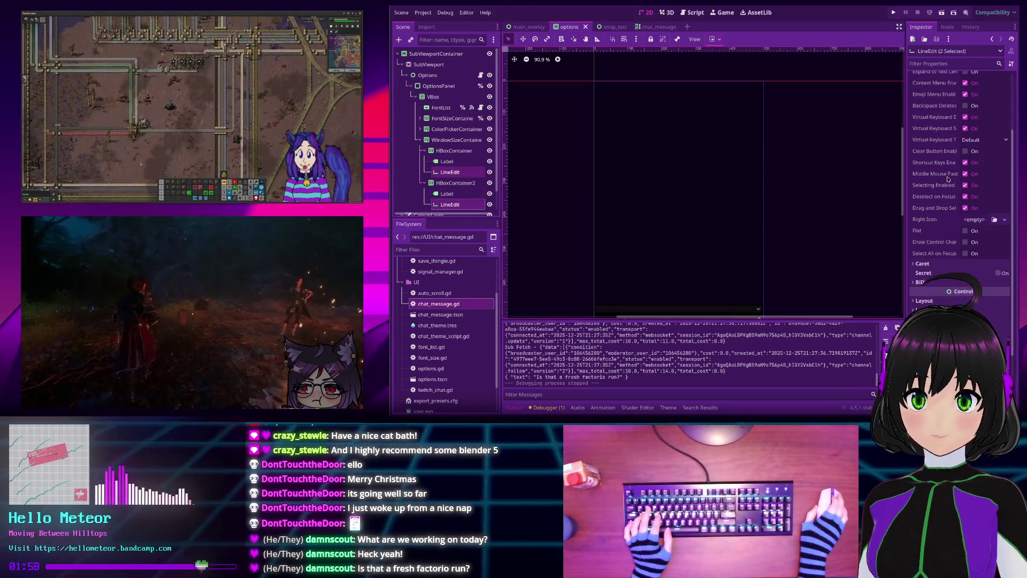
{"action": "scroll", "coordinate": [947, 182], "scroll_direction": "down", "scroll_amount": 3}
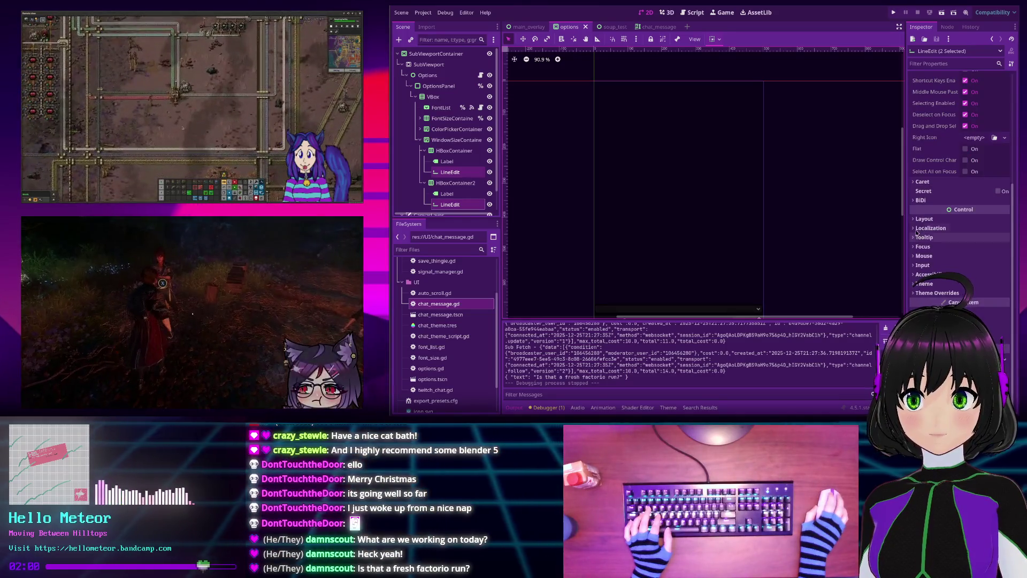
{"action": "left_click", "coordinate": [921, 219]}
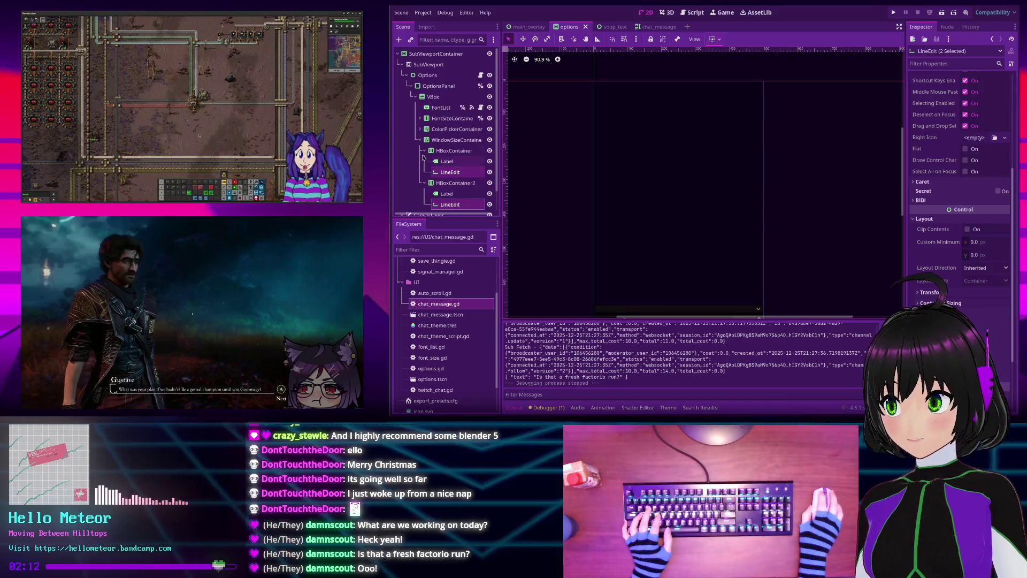
{"action": "left_click", "coordinate": [440, 152]}
{"action": "left_click", "coordinate": [449, 184], "text": "ctrl"}
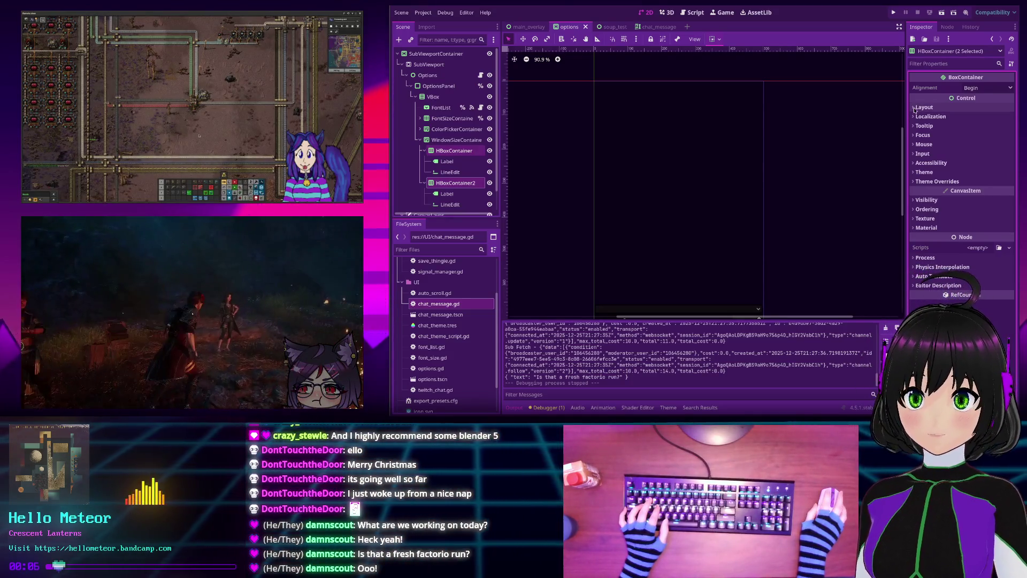
Show both rows' Container Sizing, collapse WindowSizeContainer, and select ColorPickerContainer
{"action": "left_click", "coordinate": [916, 108]}
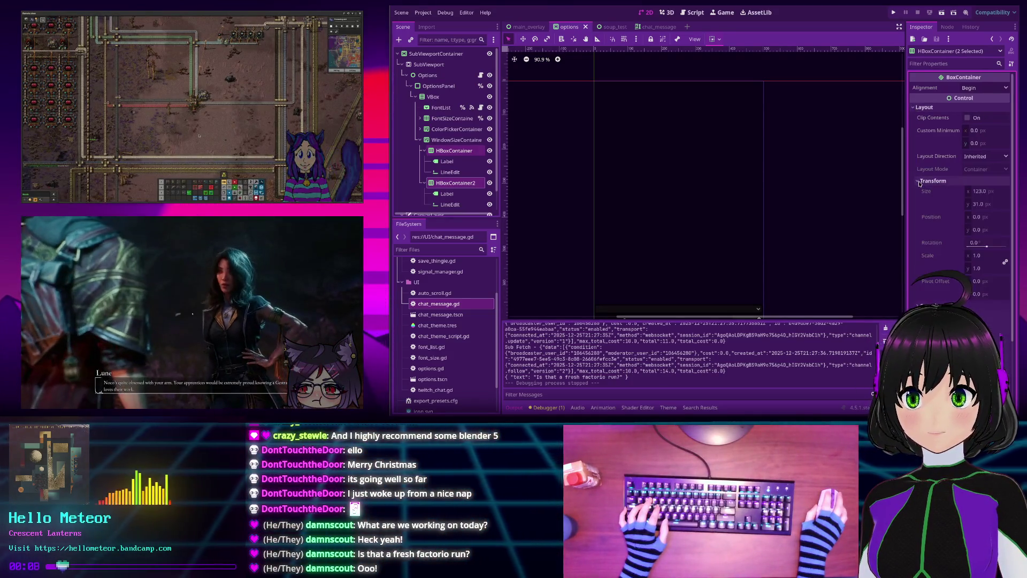
{"action": "left_click", "coordinate": [919, 192]}
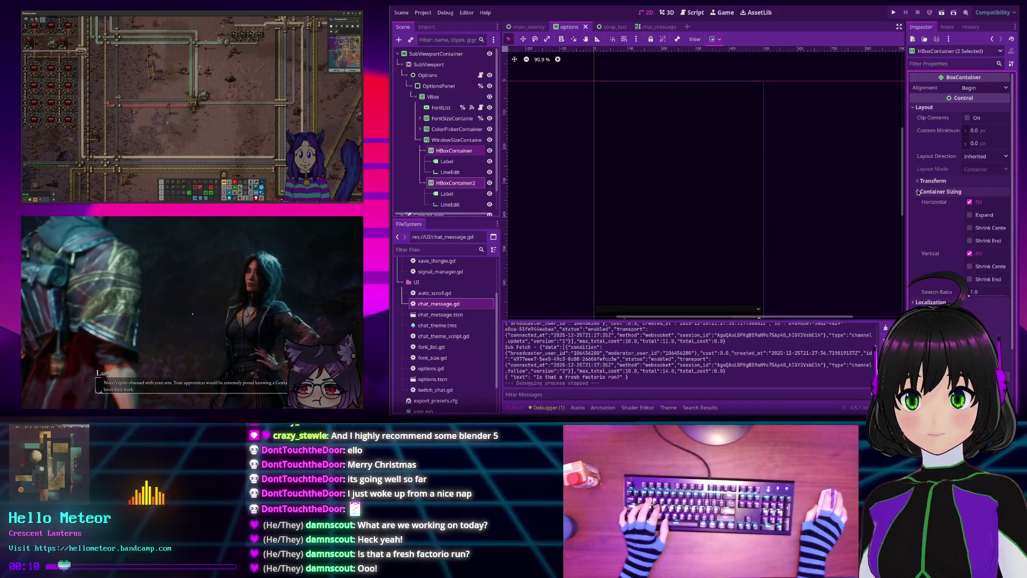
{"action": "scroll", "coordinate": [773, 155], "scroll_direction": "down", "scroll_amount": 2}
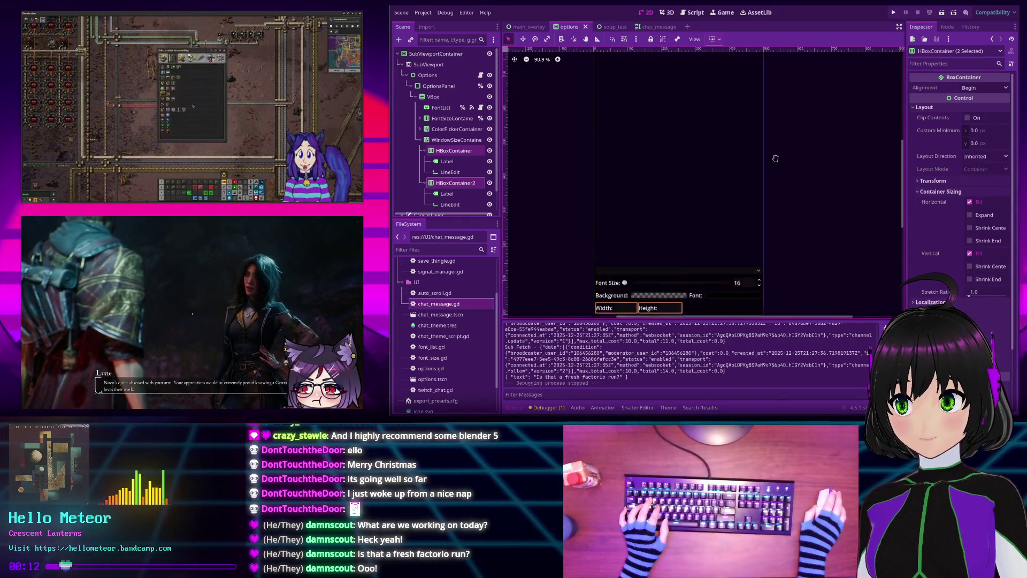
{"action": "left_click", "coordinate": [424, 151]}
{"action": "left_click", "coordinate": [420, 140]}
{"action": "left_click", "coordinate": [449, 129]}
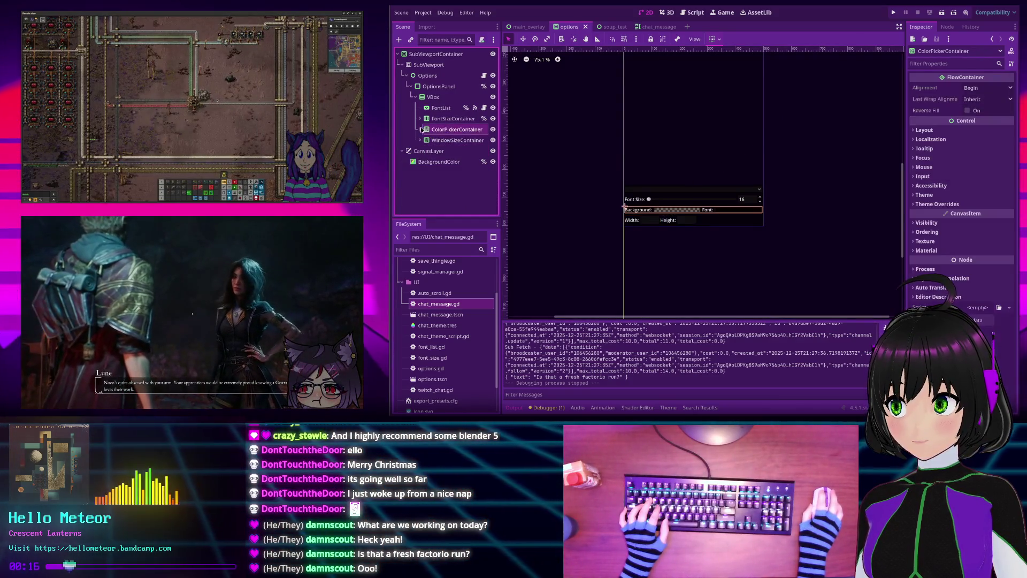
Turn off Horizontal Expand on both ColorPickerContainer rows
{"action": "left_click", "coordinate": [420, 129]}
{"action": "left_click", "coordinate": [442, 142]}
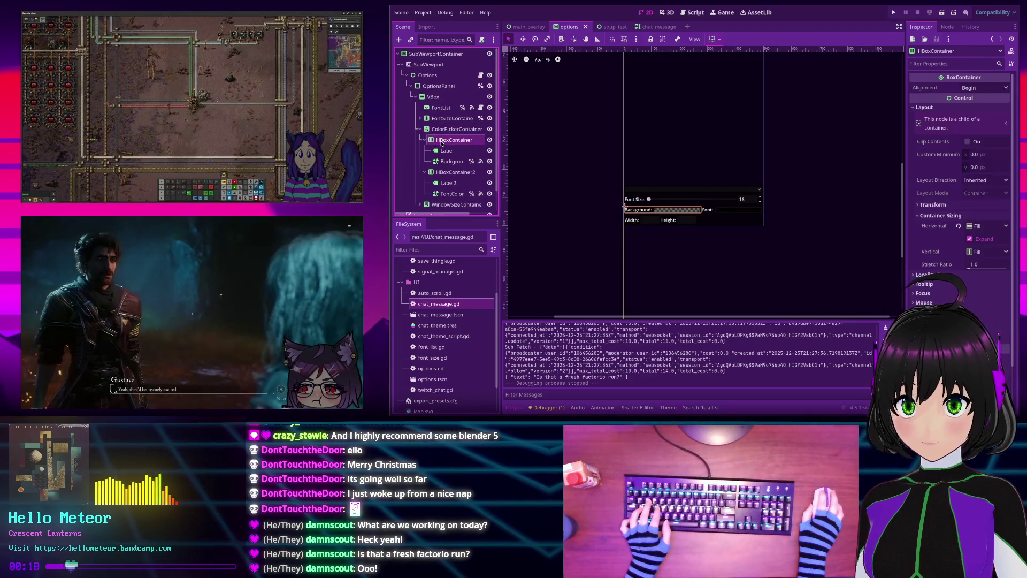
{"action": "left_click", "coordinate": [455, 172], "text": "ctrl"}
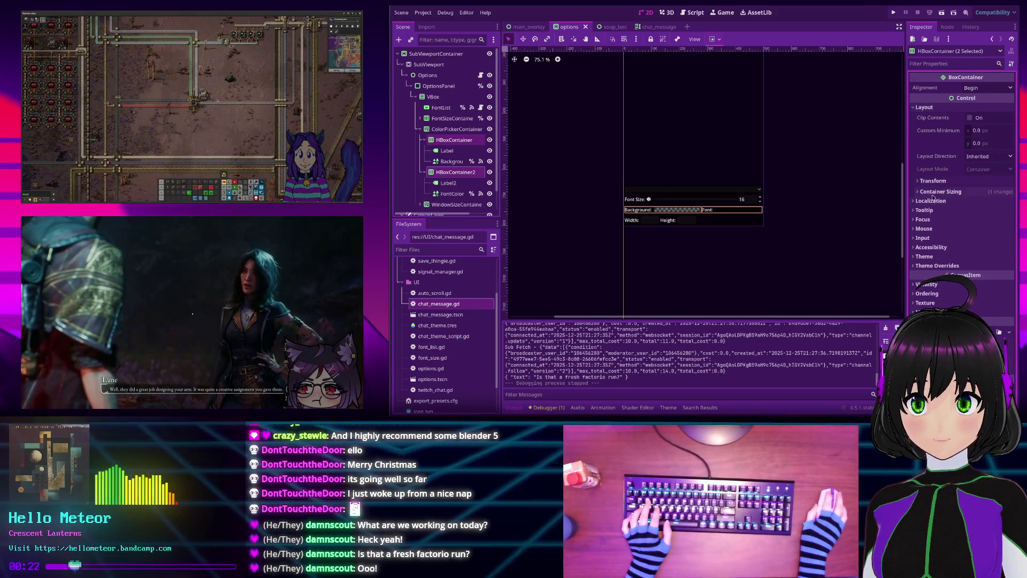
{"action": "left_click", "coordinate": [934, 192]}
{"action": "left_click", "coordinate": [970, 215]}
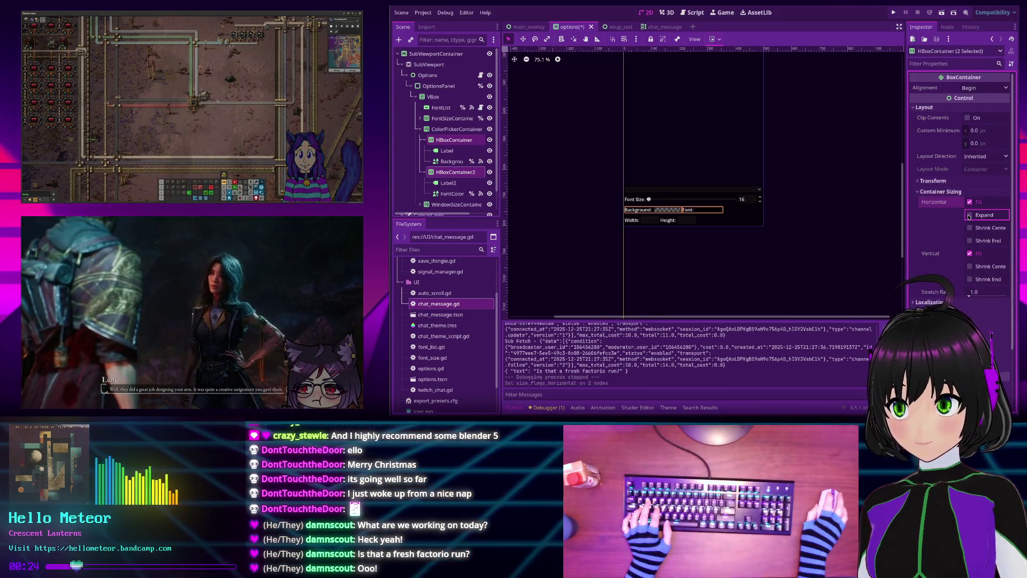
{"action": "left_click", "coordinate": [839, 199]}
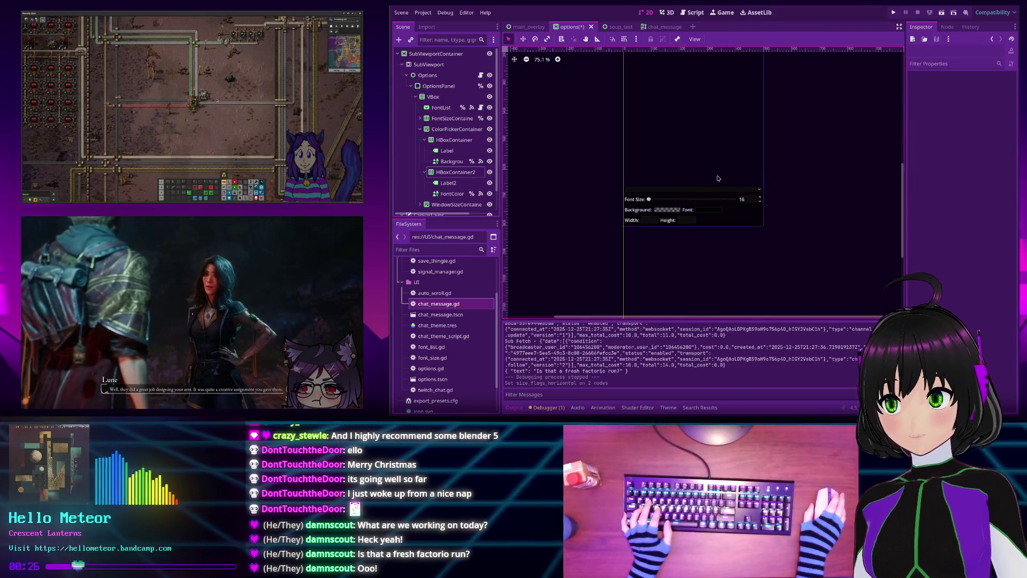
Expand WindowSizeContainer and select the Height LineEdit node
{"action": "scroll", "coordinate": [746, 157], "scroll_direction": "up", "scroll_amount": 4}
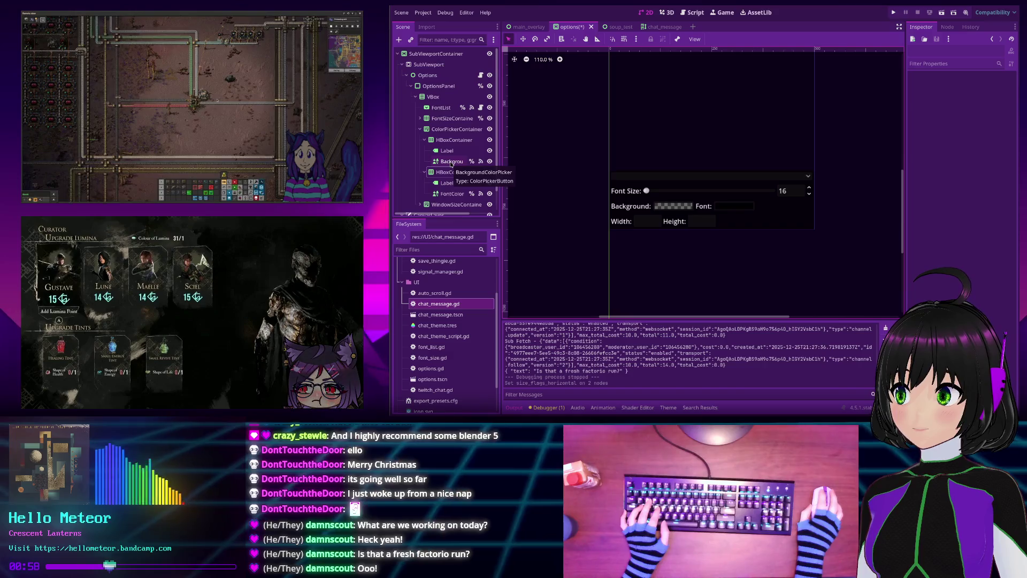
{"action": "scroll", "coordinate": [436, 131], "scroll_direction": "down", "scroll_amount": 1}
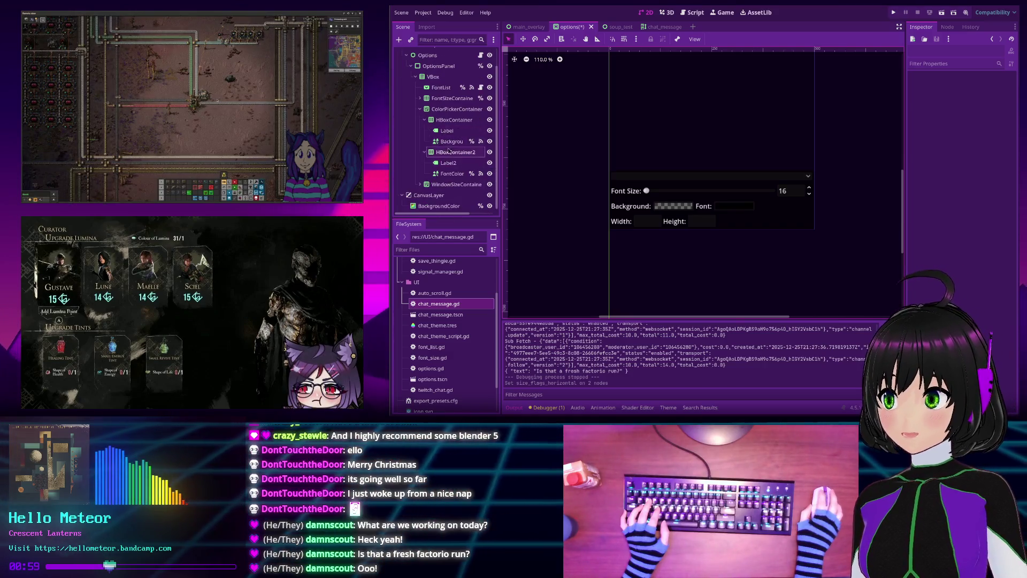
{"action": "left_click", "coordinate": [419, 183]}
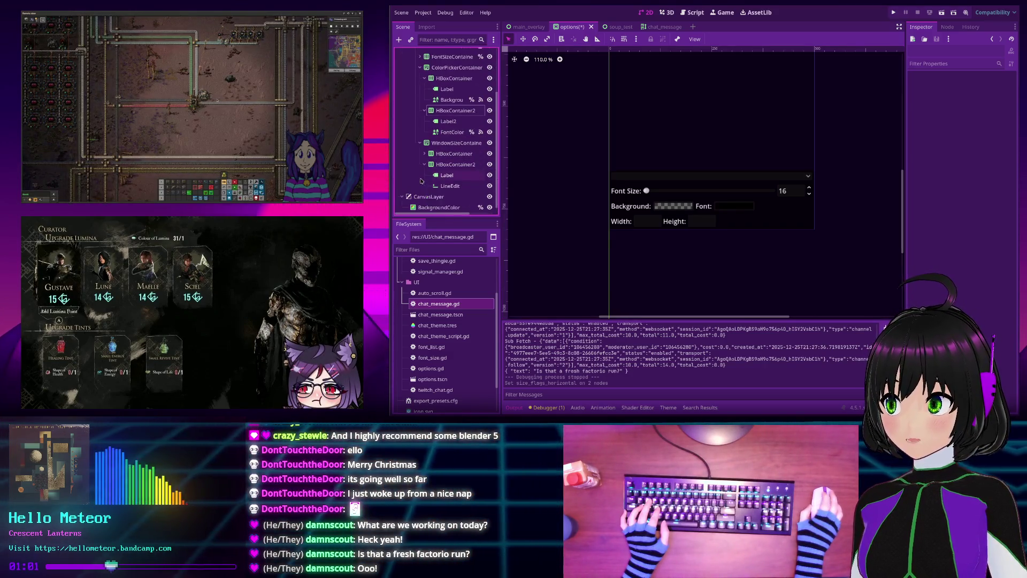
{"action": "left_click", "coordinate": [447, 186]}
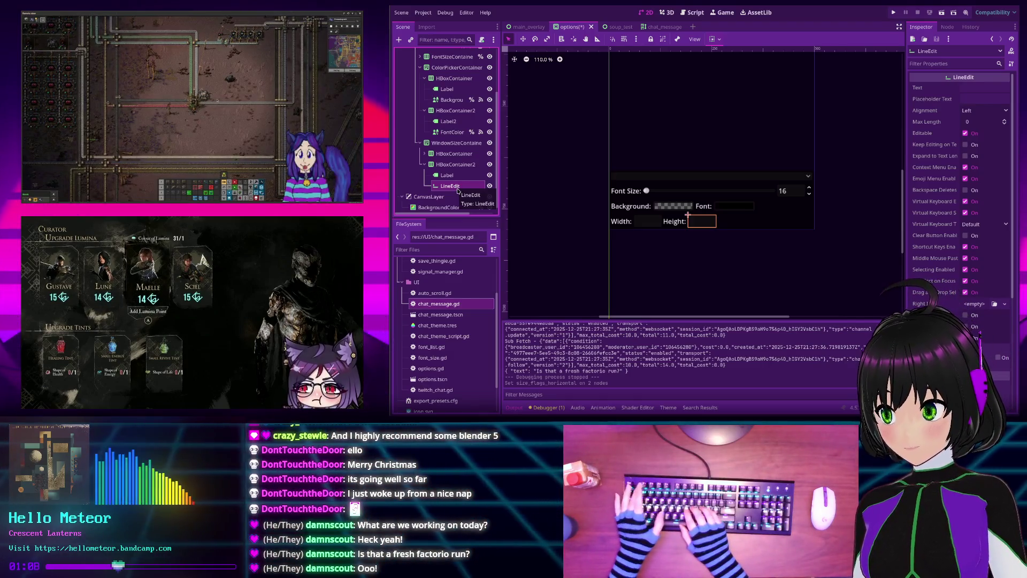
Change the Height LineEdit into a SpinBox named WindowHeight
{"action": "right_click", "coordinate": [457, 187]}
{"action": "left_click", "coordinate": [517, 275]}
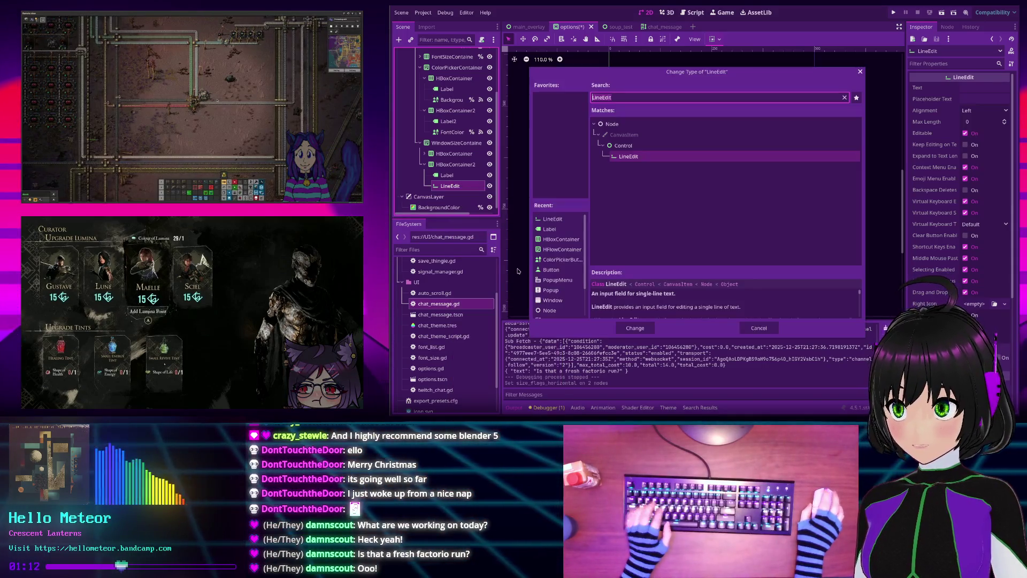
{"action": "type", "text": "spin"}
{"action": "key", "text": "Return"}
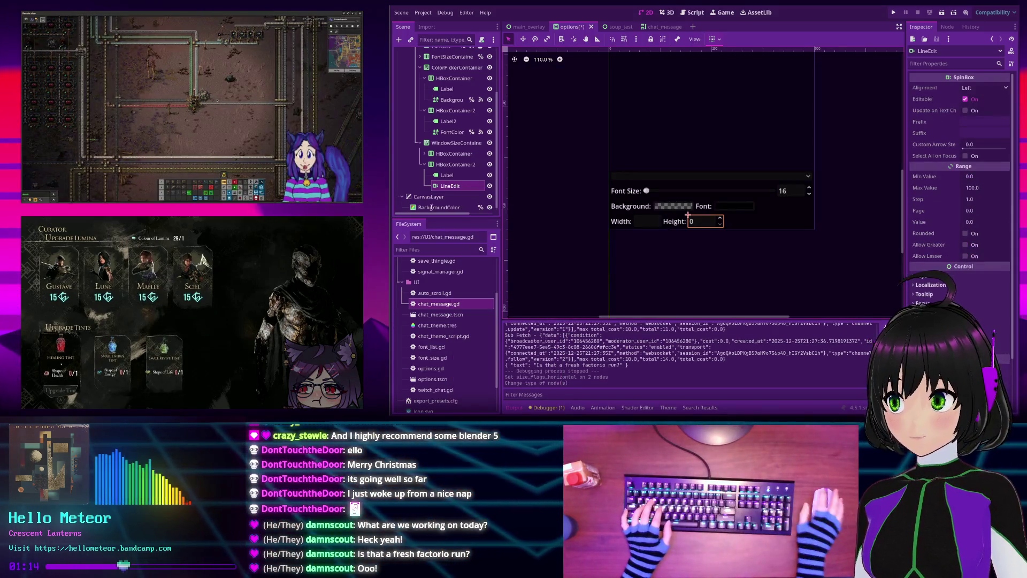
{"action": "key", "text": "F2"}
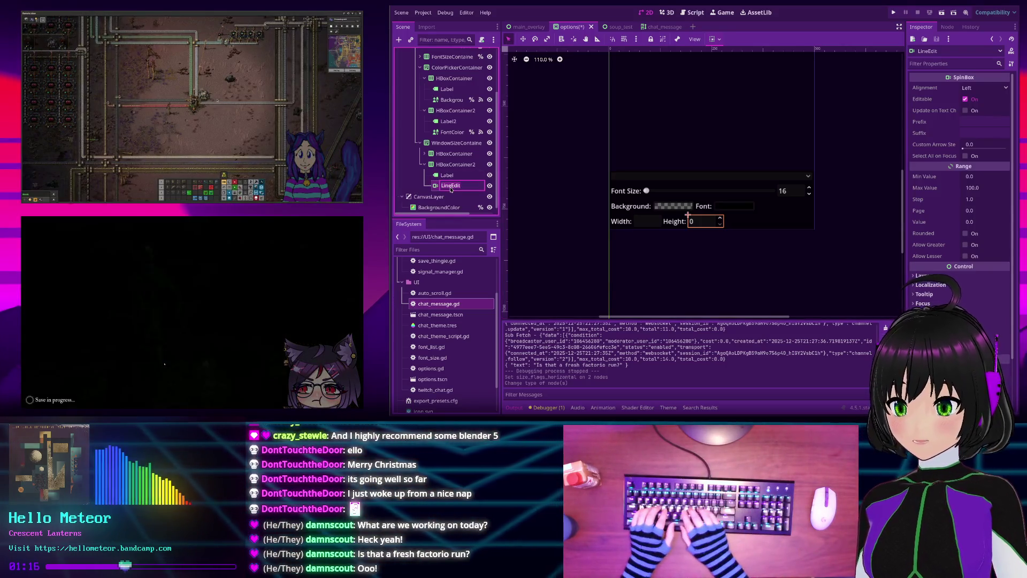
{"action": "type", "text": "Wind"}
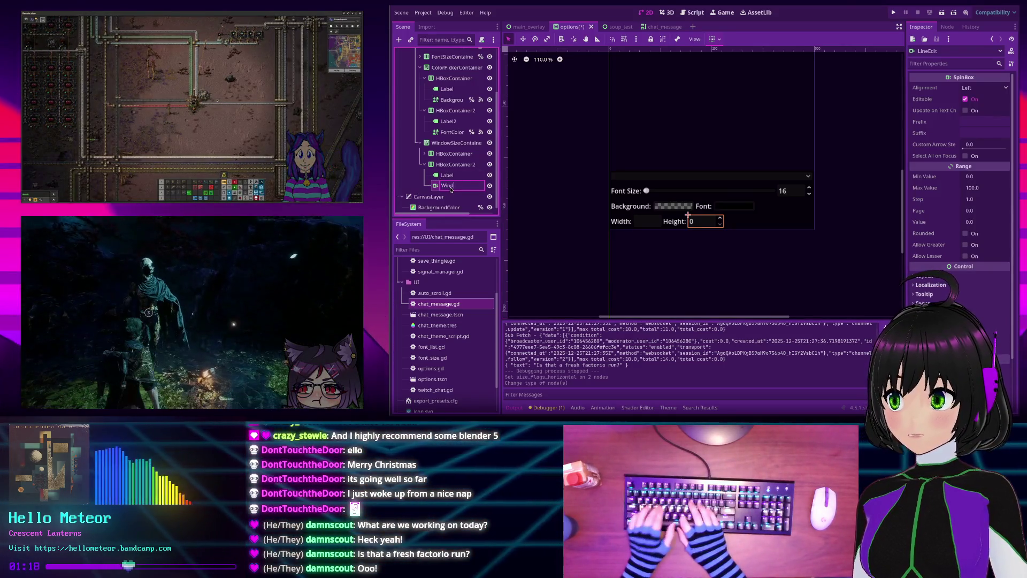
{"action": "type", "text": "owHeight"}
{"action": "key", "text": "Return"}
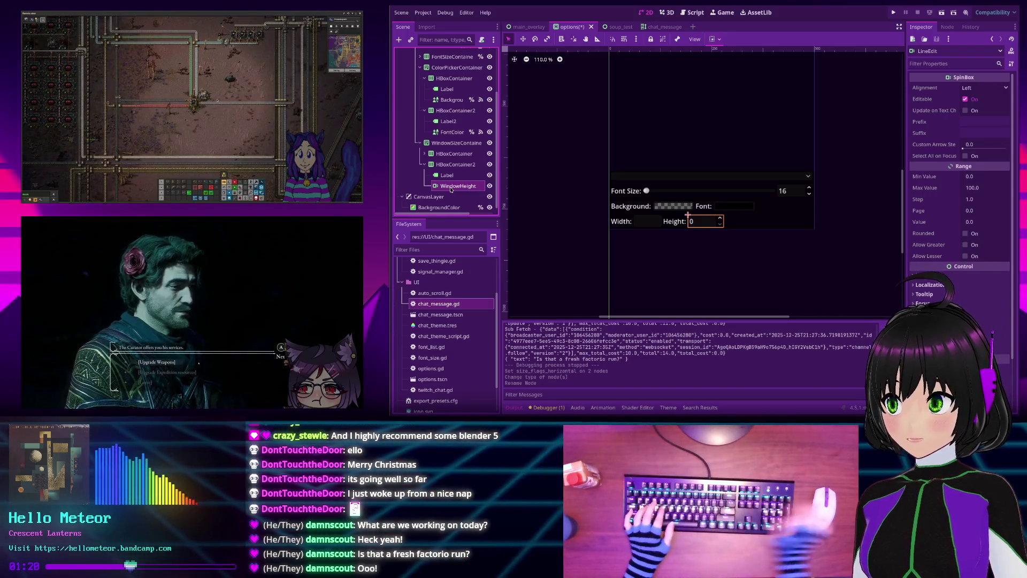
Change the Width LineEdit into a SpinBox named WindowWidth
{"action": "left_click", "coordinate": [425, 154]}
{"action": "left_click", "coordinate": [449, 174]}
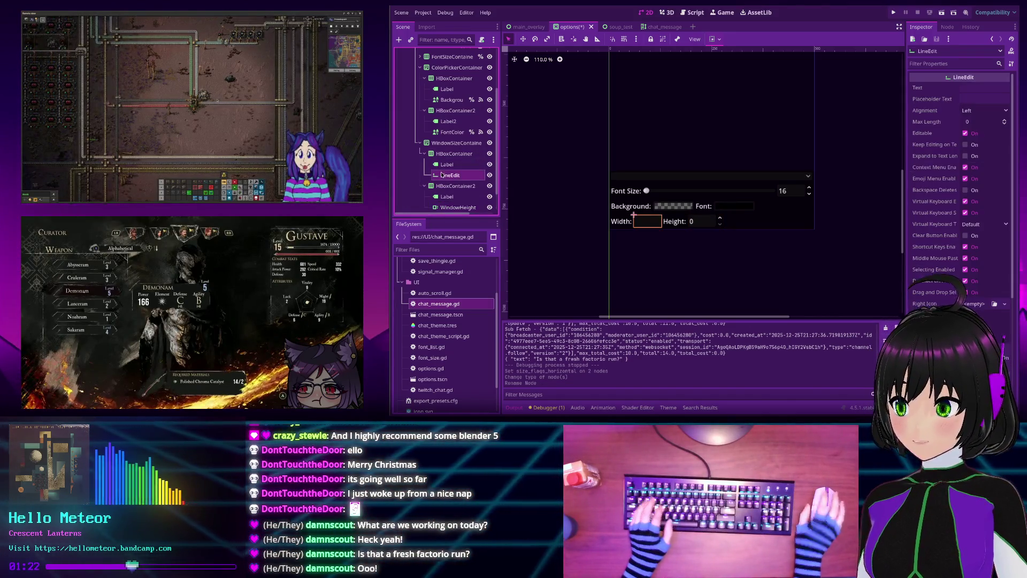
{"action": "right_click", "coordinate": [445, 175]}
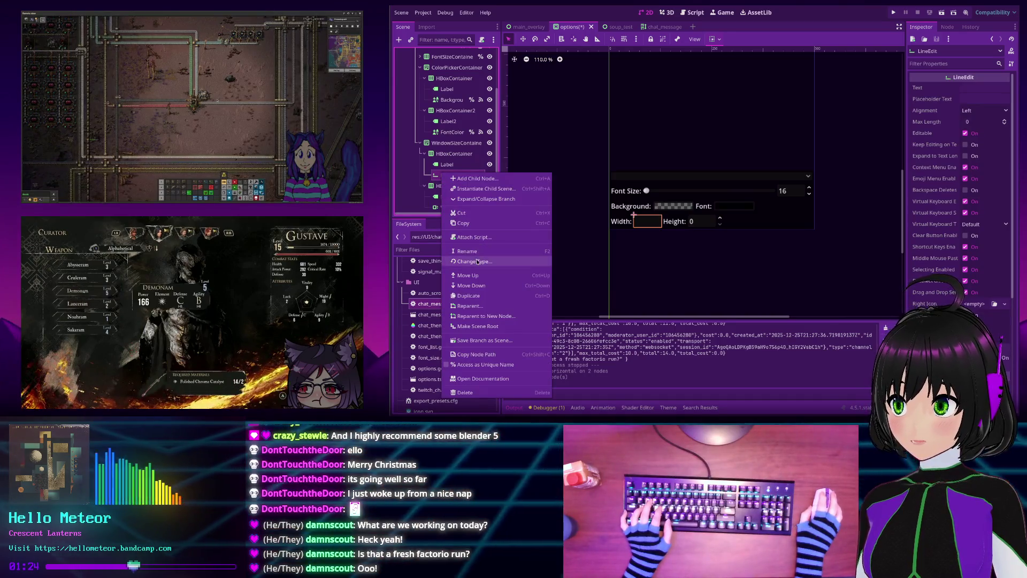
{"action": "left_click", "coordinate": [476, 261]}
{"action": "type", "text": "spin"}
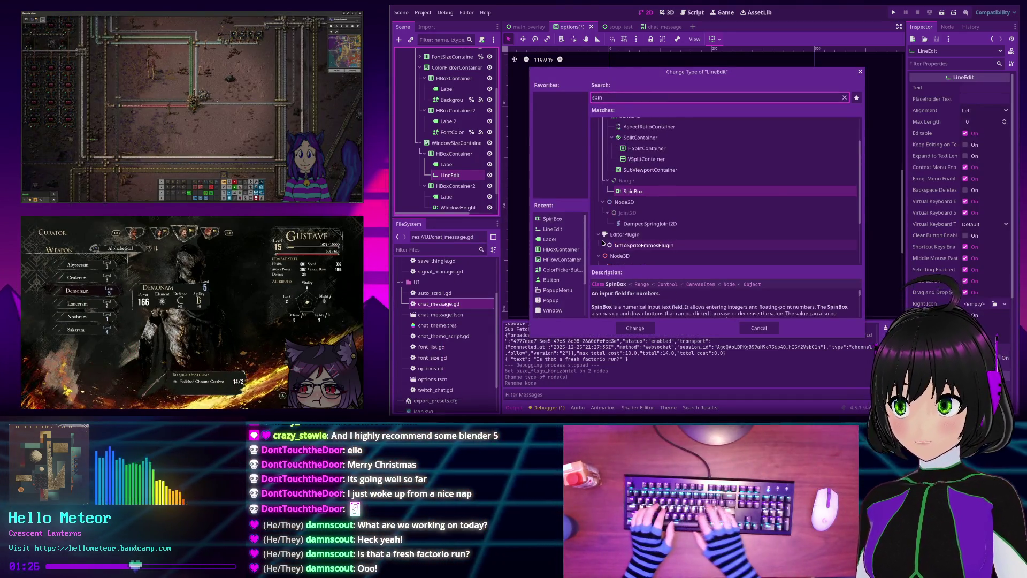
{"action": "key", "text": "Return"}
{"action": "key", "text": "F2"}
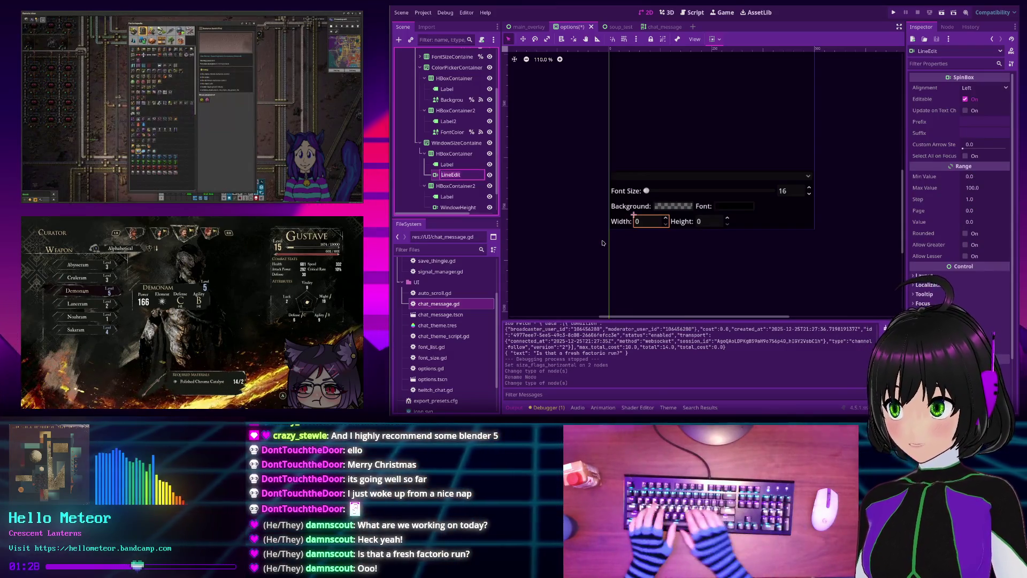
{"action": "type", "text": "Window"}
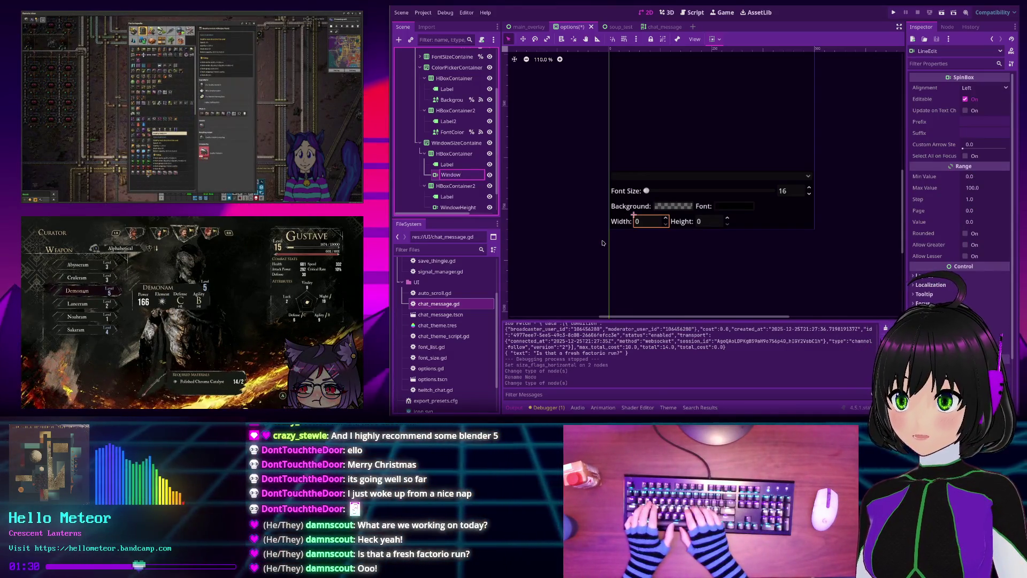
{"action": "type", "text": "Width"}
{"action": "key", "text": "Return"}
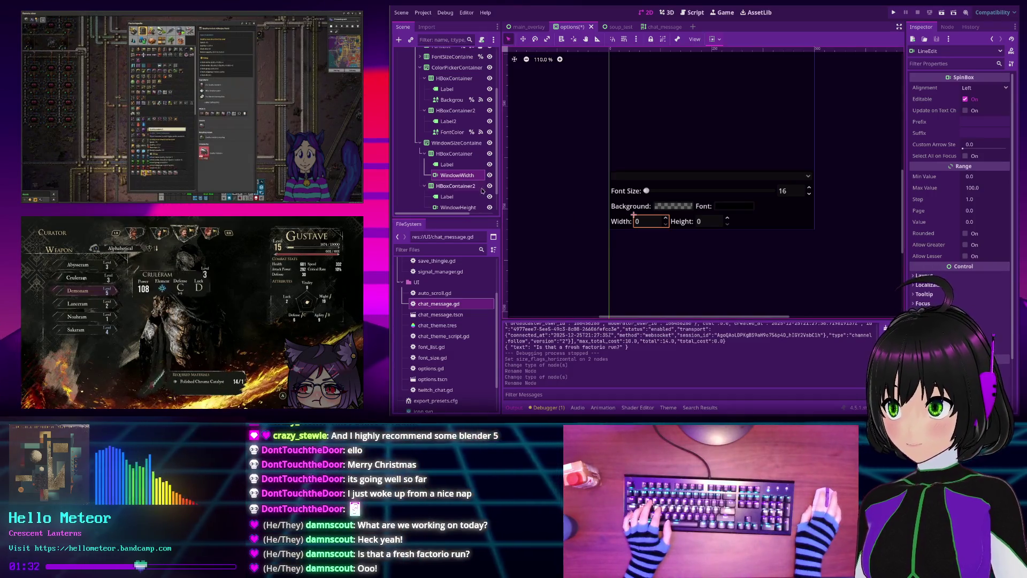
Enable Access as Unique Name on WindowWidth and WindowHeight
{"action": "right_click", "coordinate": [460, 178]}
{"action": "left_click", "coordinate": [487, 380]}
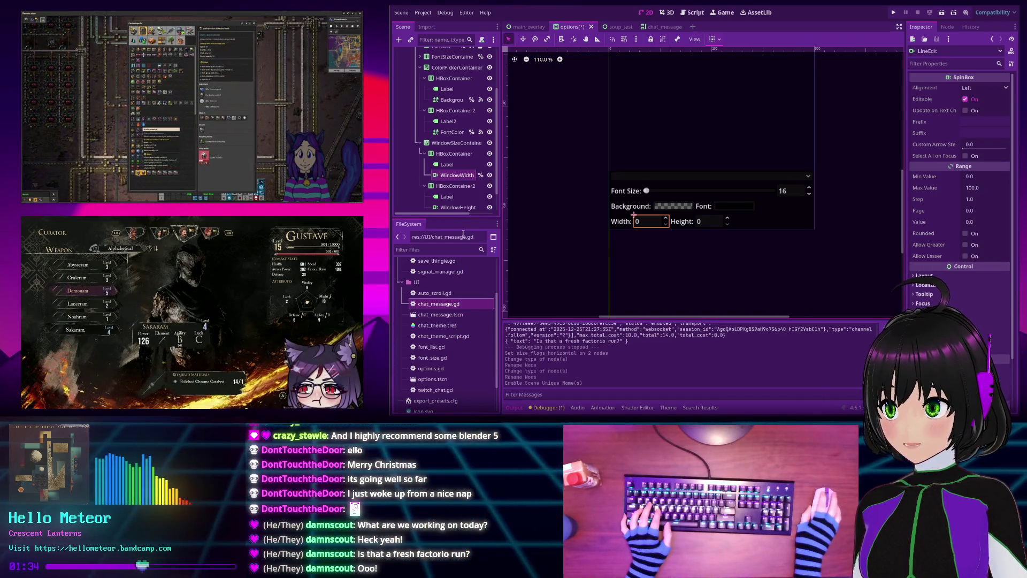
{"action": "left_click", "coordinate": [458, 208]}
{"action": "right_click", "coordinate": [459, 209]}
{"action": "left_click", "coordinate": [487, 373]}
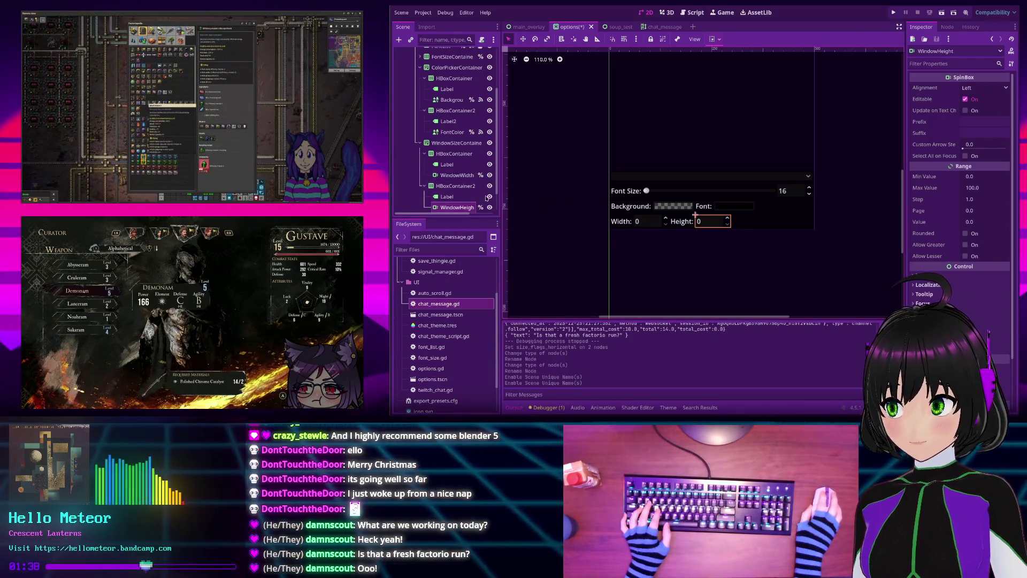
Give WindowWidth's Range a Min Value of 100, Max Value of 10000 and Step of 10
{"action": "left_click", "coordinate": [457, 175]}
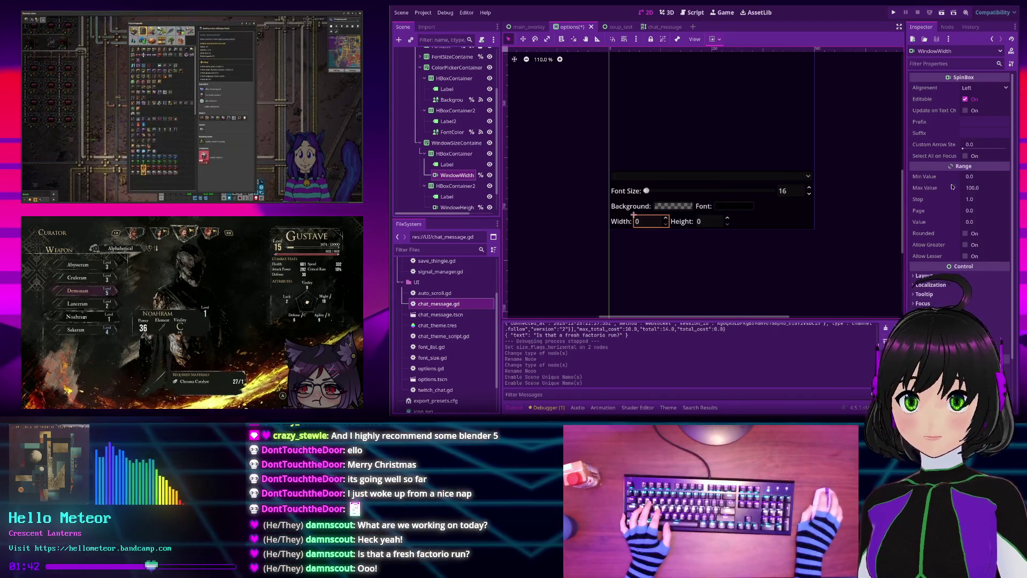
{"action": "left_click", "coordinate": [981, 176]}
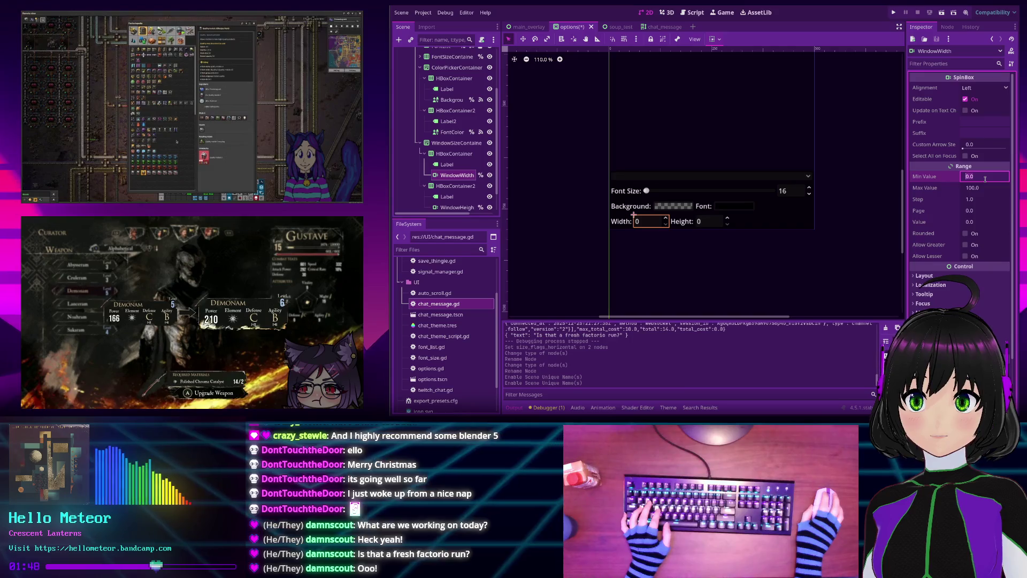
{"action": "type", "text": "10"}
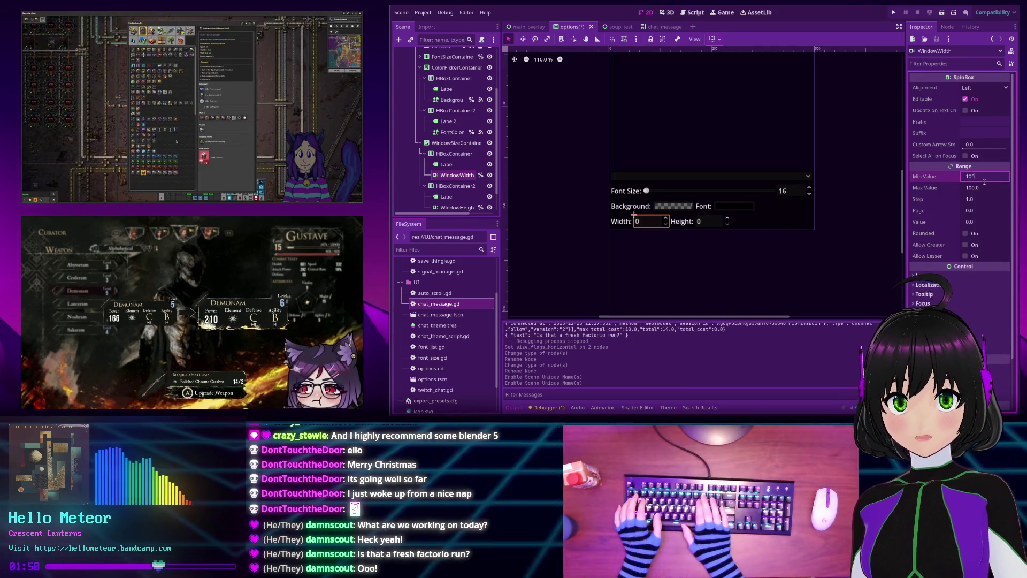
{"action": "key", "text": "Tab"}
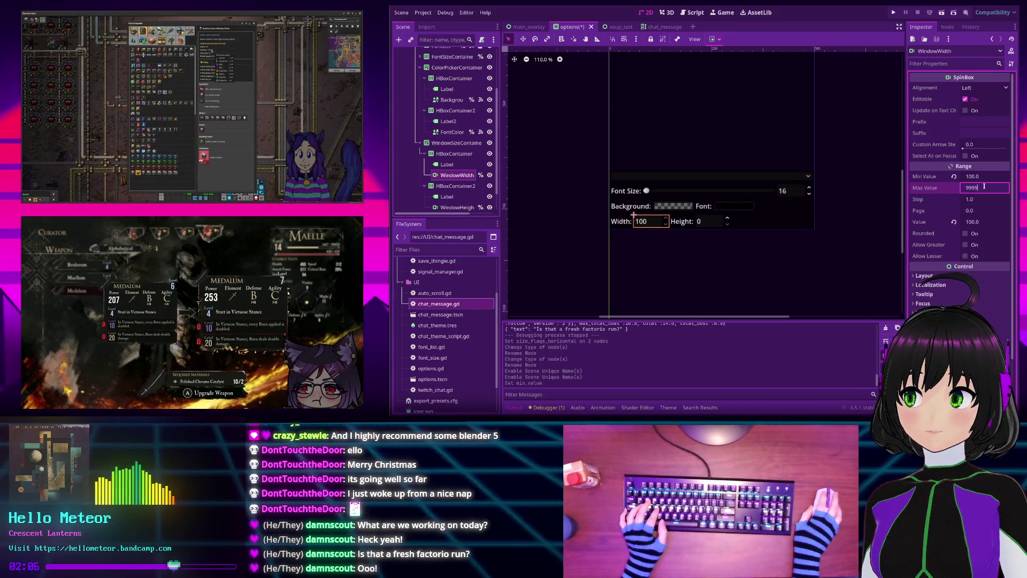
{"action": "type", "text": "9999"}
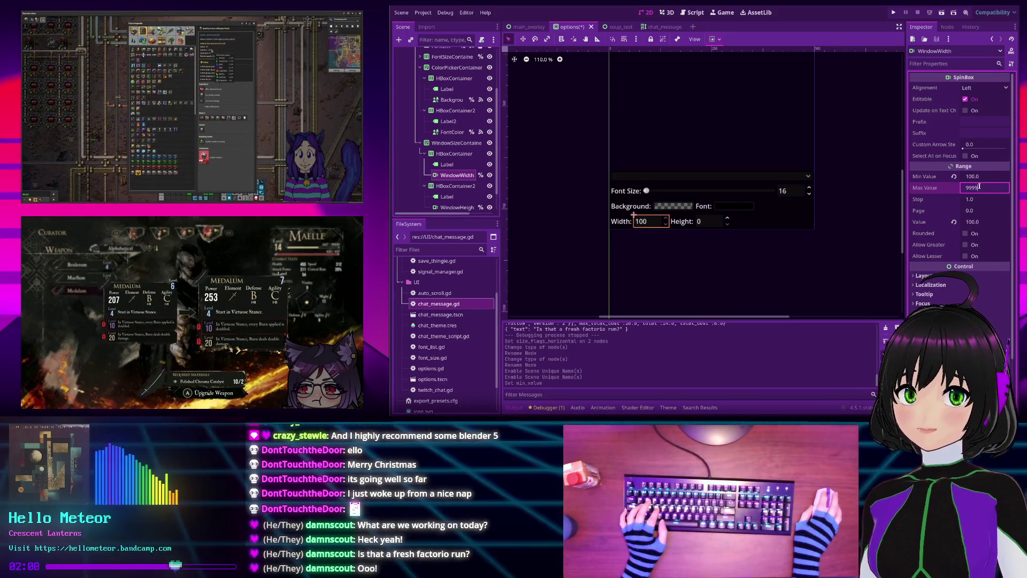
{"action": "left_click_drag", "start_coordinate": [980, 187], "coordinate": [935, 186]}
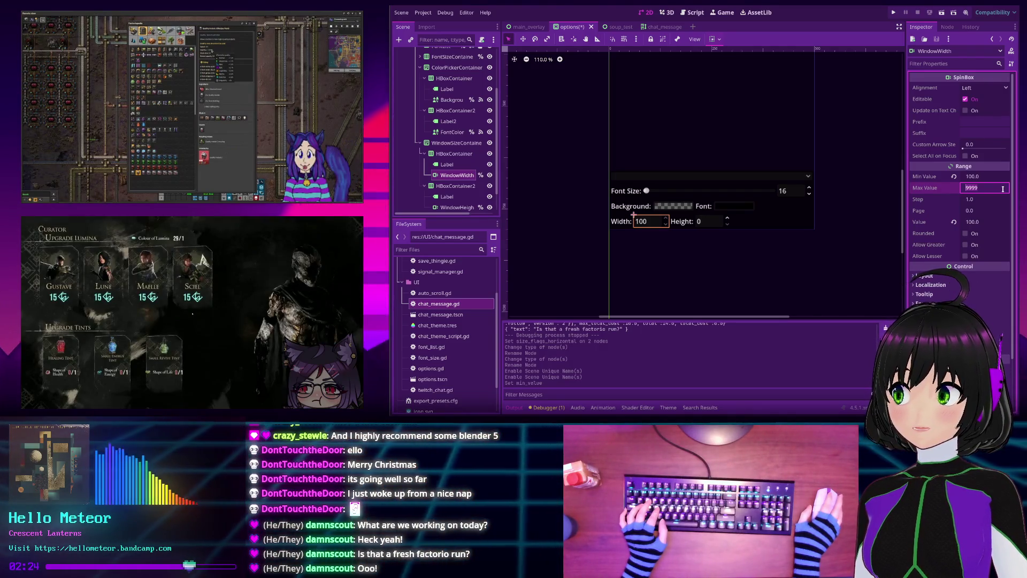
{"action": "type", "text": "10000"}
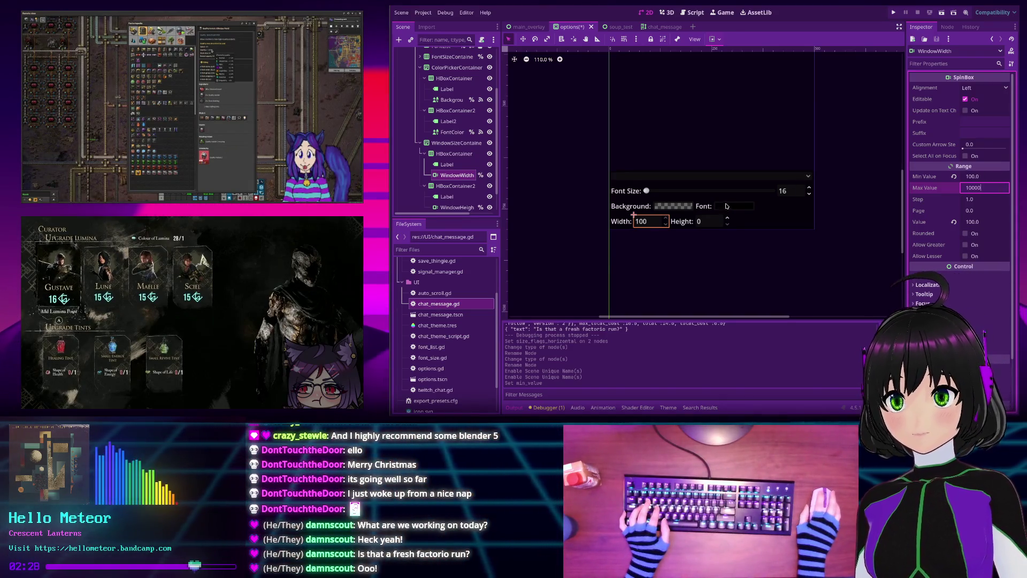
{"action": "left_click", "coordinate": [980, 199]}
{"action": "type", "text": "10"}
{"action": "key", "text": "Return"}
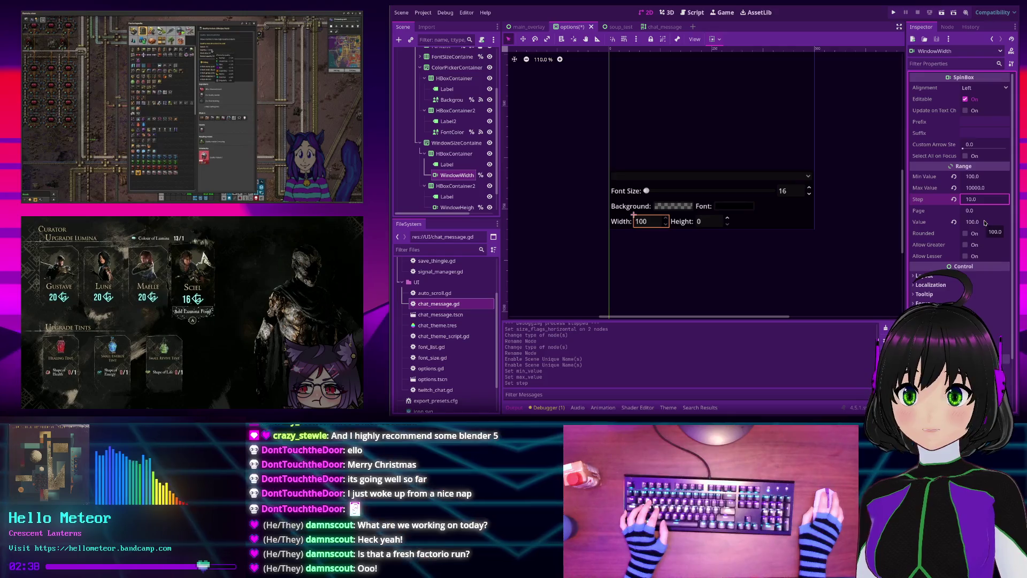
{"action": "left_click", "coordinate": [497, 203]}
{"action": "left_click", "coordinate": [452, 207]}
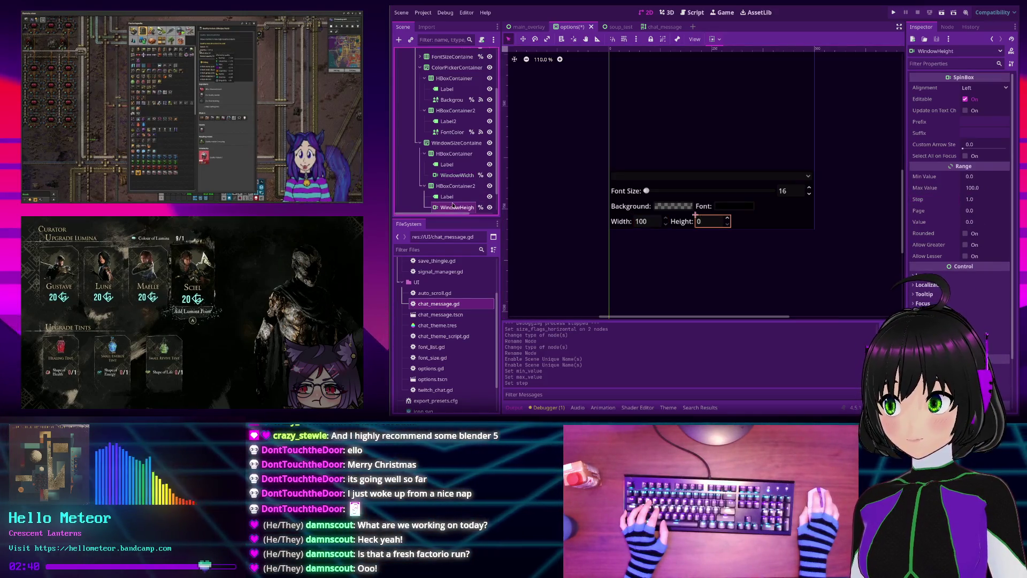
Set WindowHeight's Range to Min Value 100, Max Value 10000 and Step 10
{"action": "left_click", "coordinate": [982, 177]}
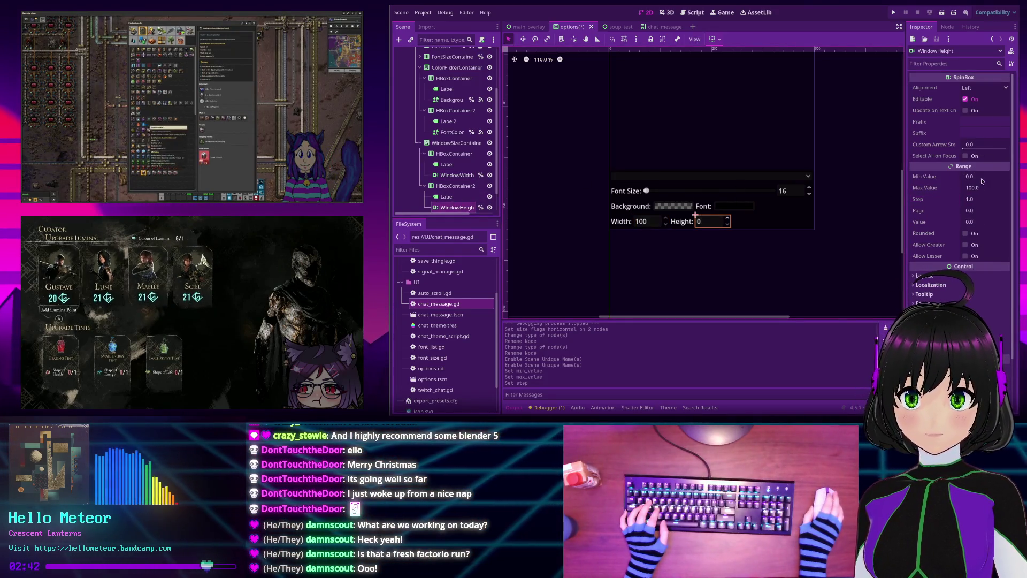
{"action": "type", "text": "100"}
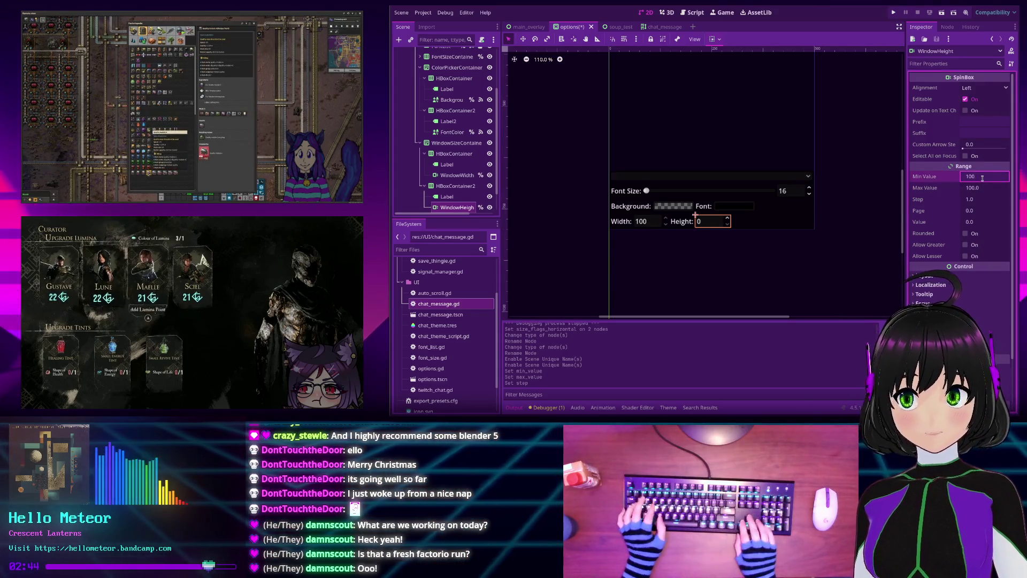
{"action": "key", "text": "Tab"}
{"action": "type", "text": "10000"}
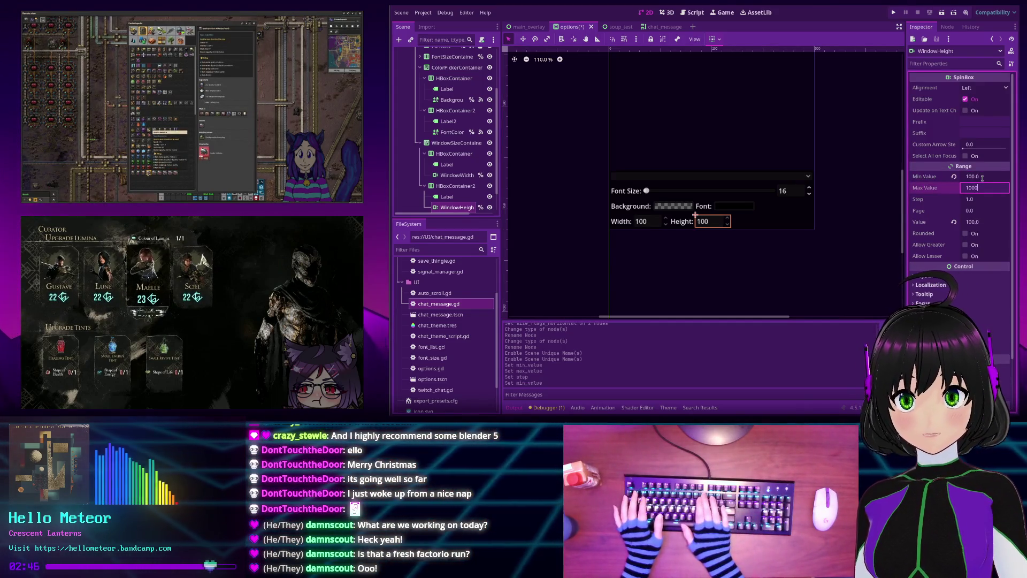
{"action": "key", "text": "Tab"}
{"action": "key", "text": "Return"}
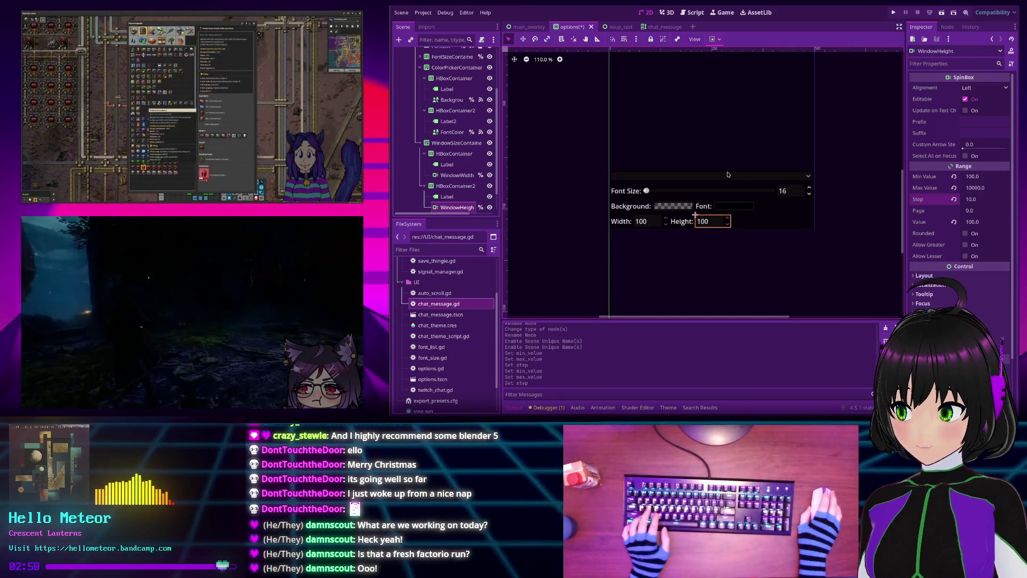
Save the options scene with Ctrl+S and reselect the WindowWidth node
{"action": "key", "text": "ctrl+s"}
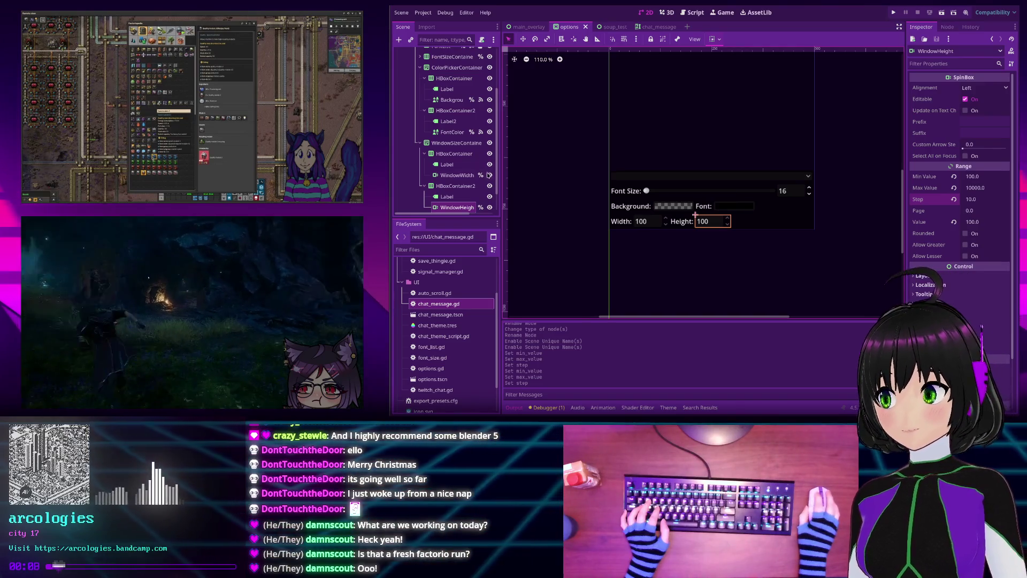
{"action": "left_click", "coordinate": [448, 175]}
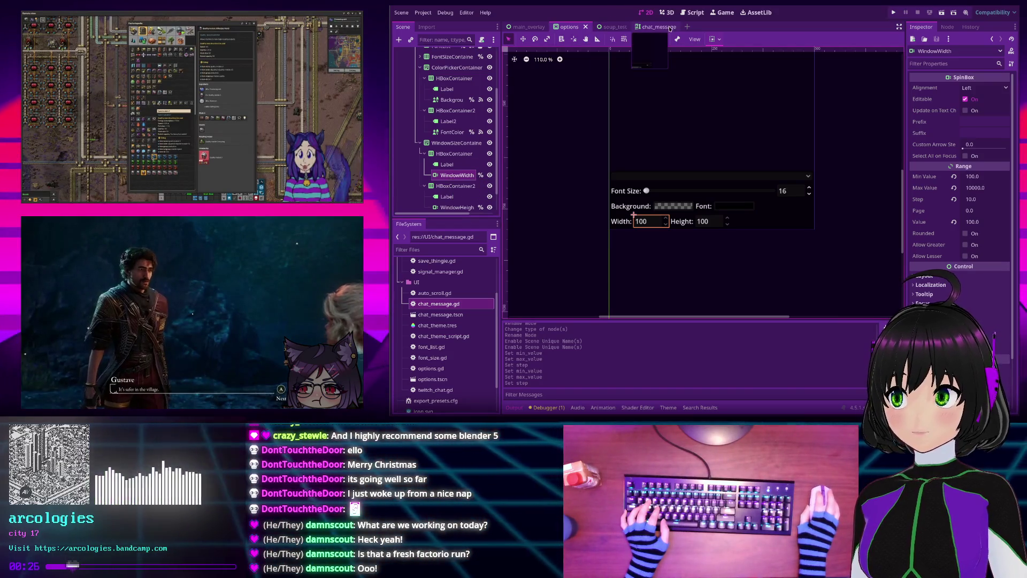
{"action": "key", "text": "ctrl+F3"}
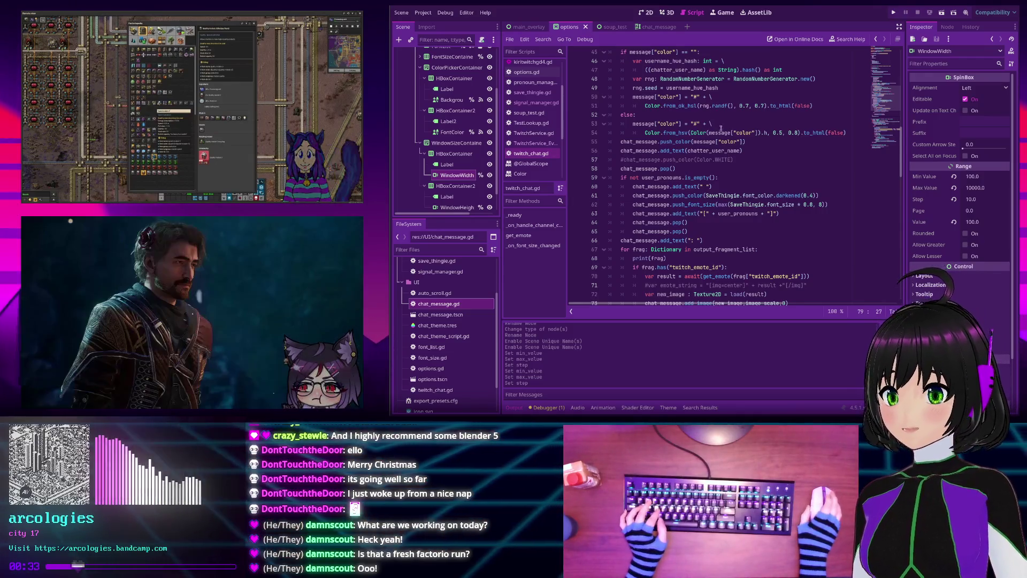
Pick options.gd from the Filter Scripts list in the Script workspace
{"action": "scroll", "coordinate": [720, 127], "scroll_direction": "up", "scroll_amount": 15}
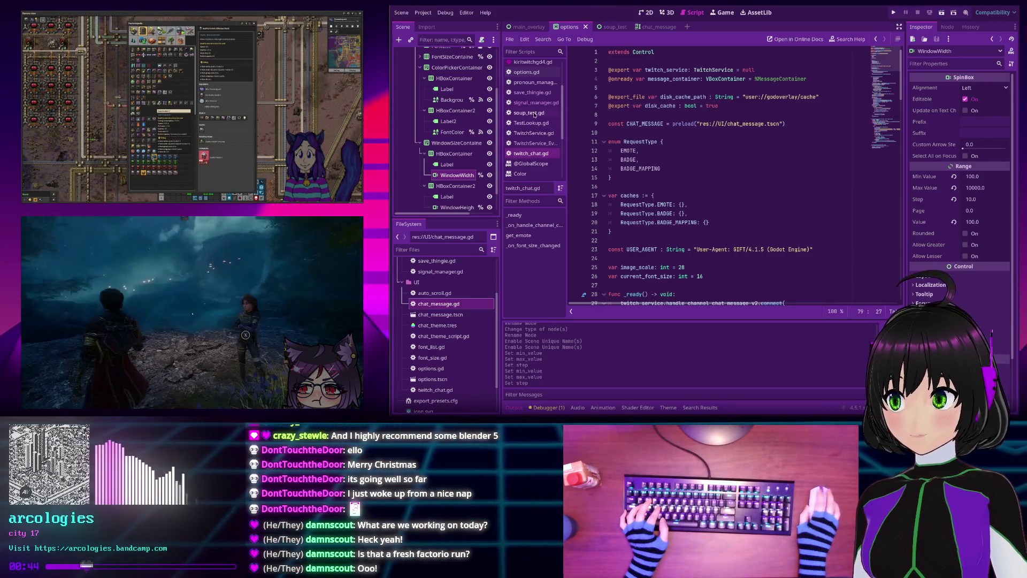
{"action": "scroll", "coordinate": [537, 114], "scroll_direction": "up", "scroll_amount": 3}
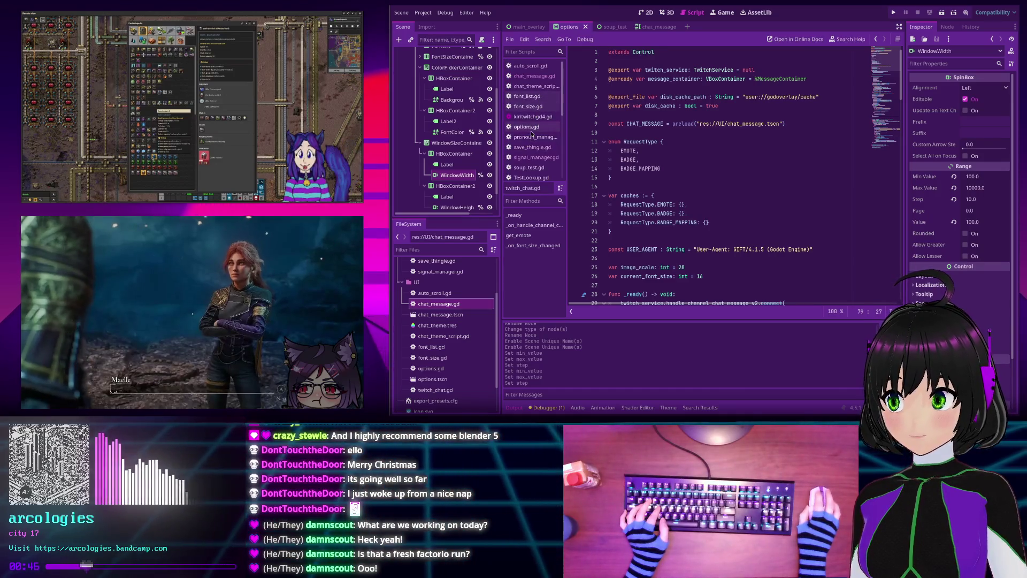
{"action": "left_click", "coordinate": [530, 128]}
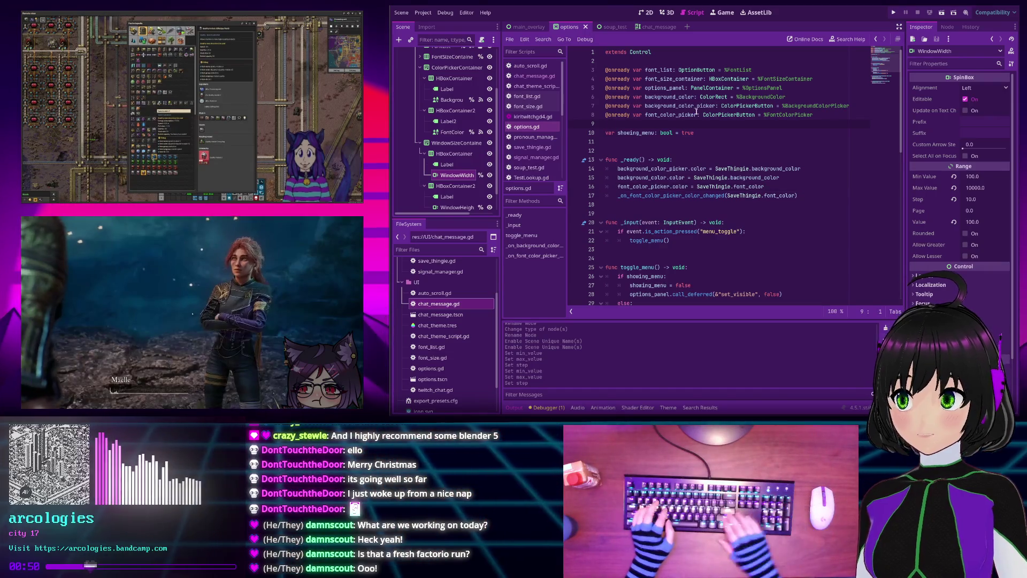
{"action": "mouse_move", "coordinate": [458, 174]}
{"action": "left_mouse_down"}
{"action": "mouse_move", "coordinate": [681, 122]}
{"action": "mouse_move", "coordinate": [667, 127]}
{"action": "left_mouse_up"}
{"action": "left_click_drag", "start_coordinate": [457, 207], "coordinate": [649, 133]}
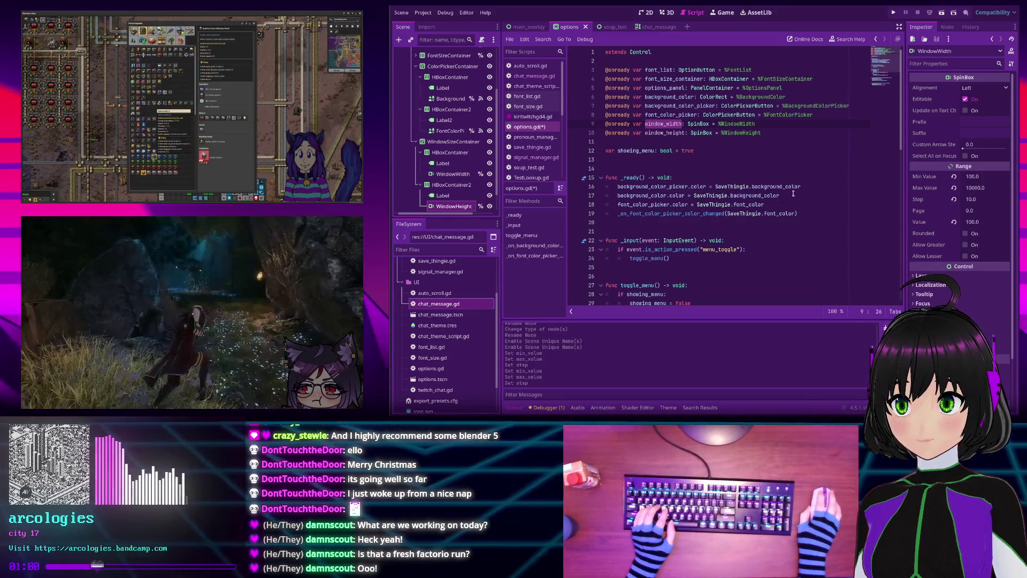
{"action": "left_click", "coordinate": [778, 204]}
{"action": "key", "text": "Return"}
{"action": "type", "text": "window_width."}
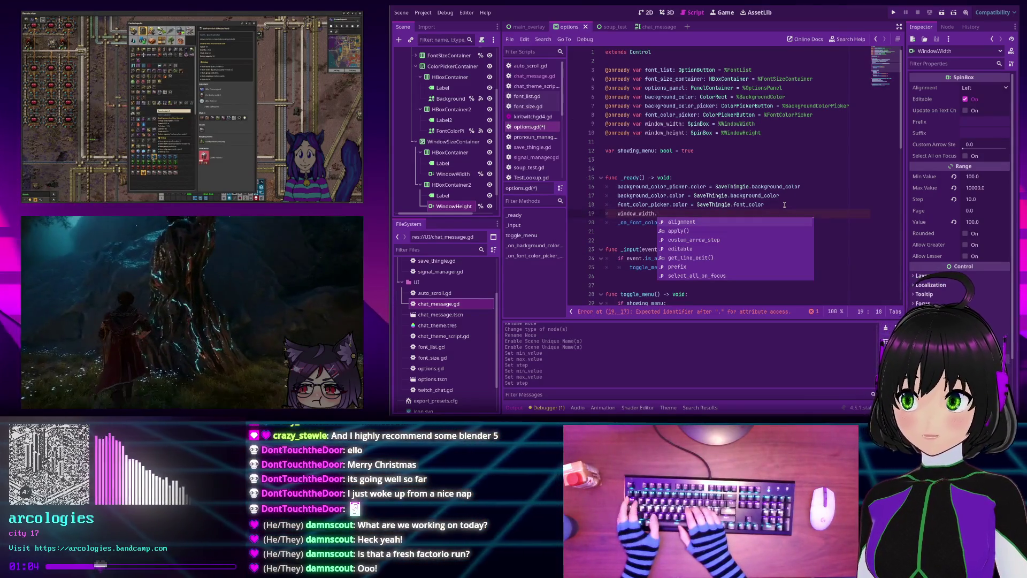
{"action": "type", "text": "value = "}
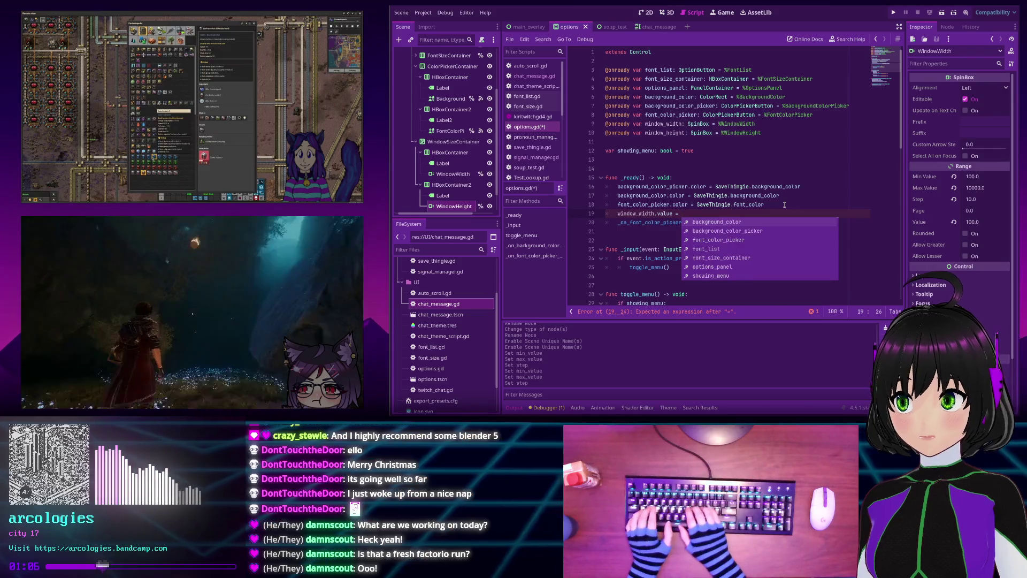
{"action": "type", "text": "SaveThingie."}
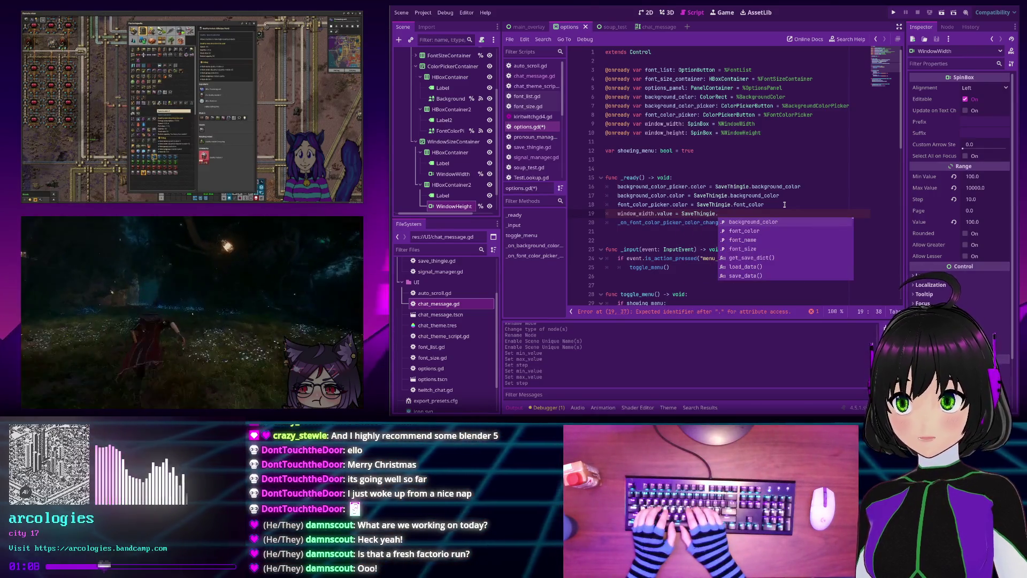
{"action": "type", "text": "windo"}
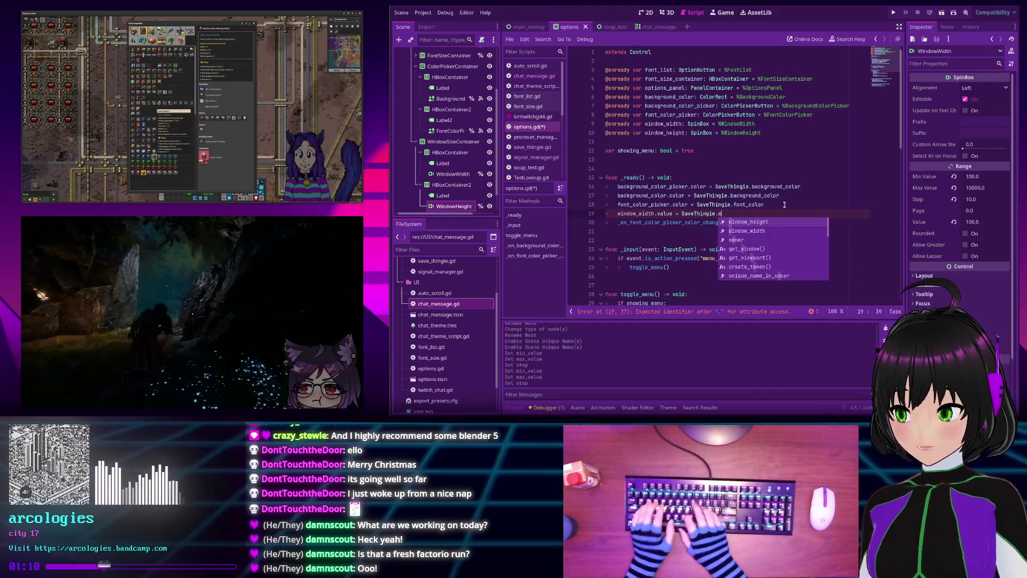
{"action": "key", "text": "Down"}
{"action": "key", "text": "Return"}
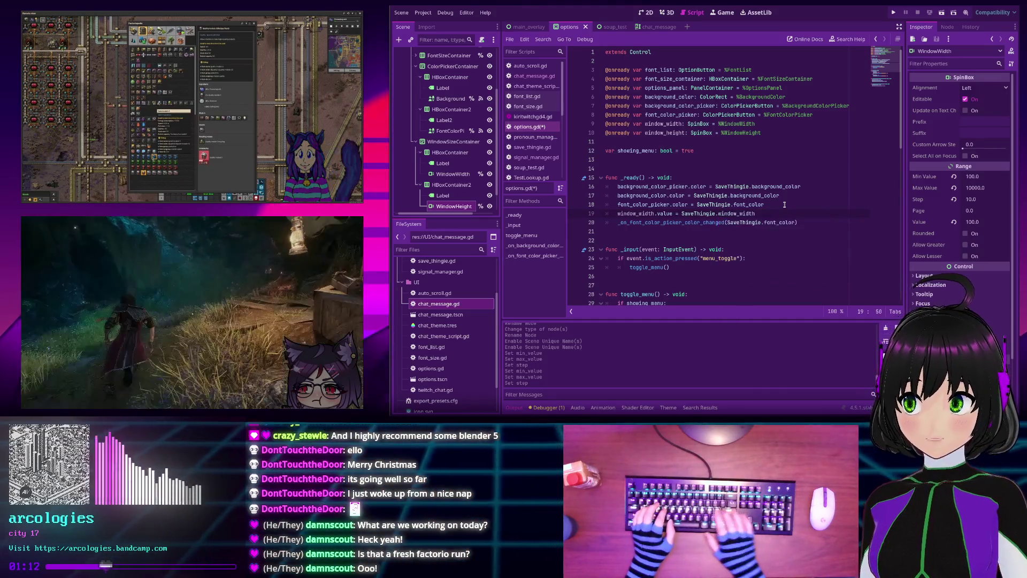
Assign SaveThingie.window_height to the height spin box's value in _ready and save options.gd
{"action": "key", "text": "Return"}
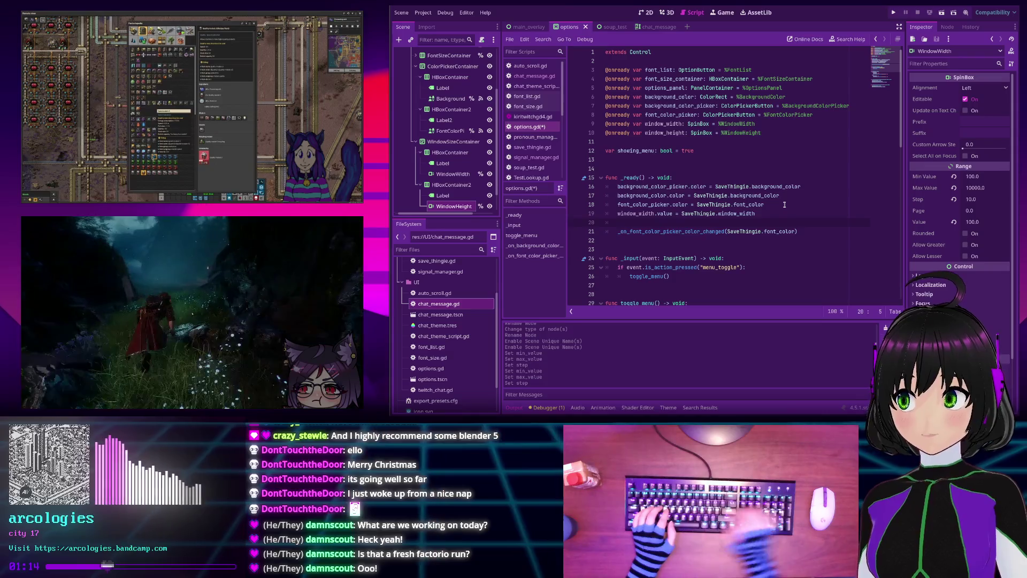
{"action": "type", "text": "window_"}
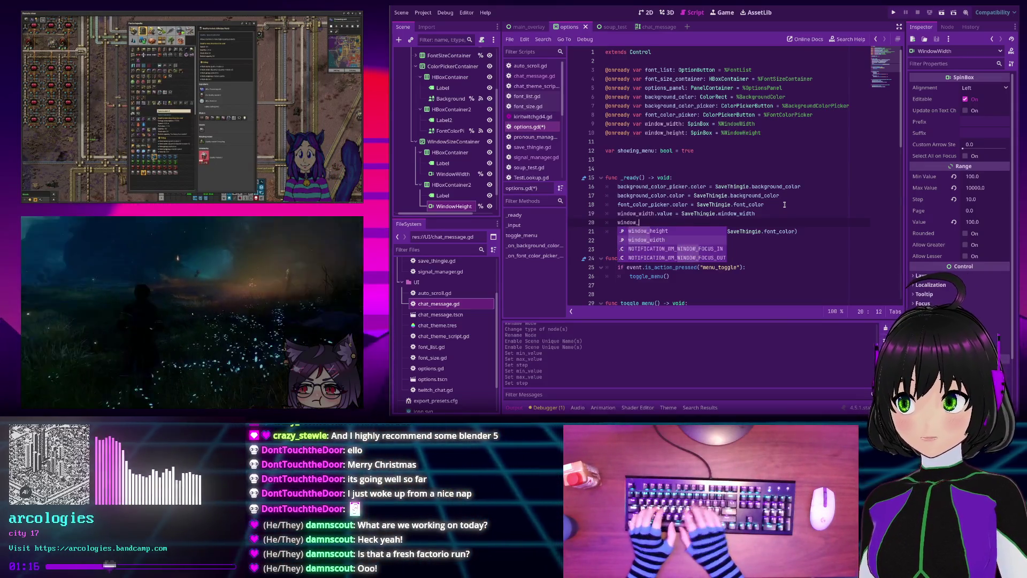
{"action": "key", "text": "Return"}
{"action": "type", "text": ".valu"}
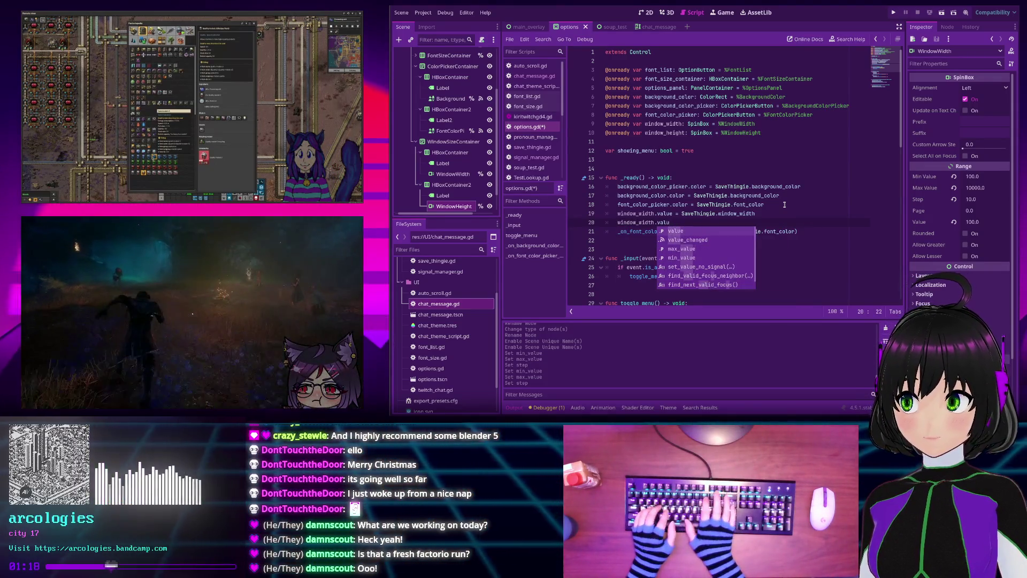
{"action": "key", "text": "BackSpace"}
{"action": "key", "text": "BackSpace"}
{"action": "key", "text": "BackSpace"}
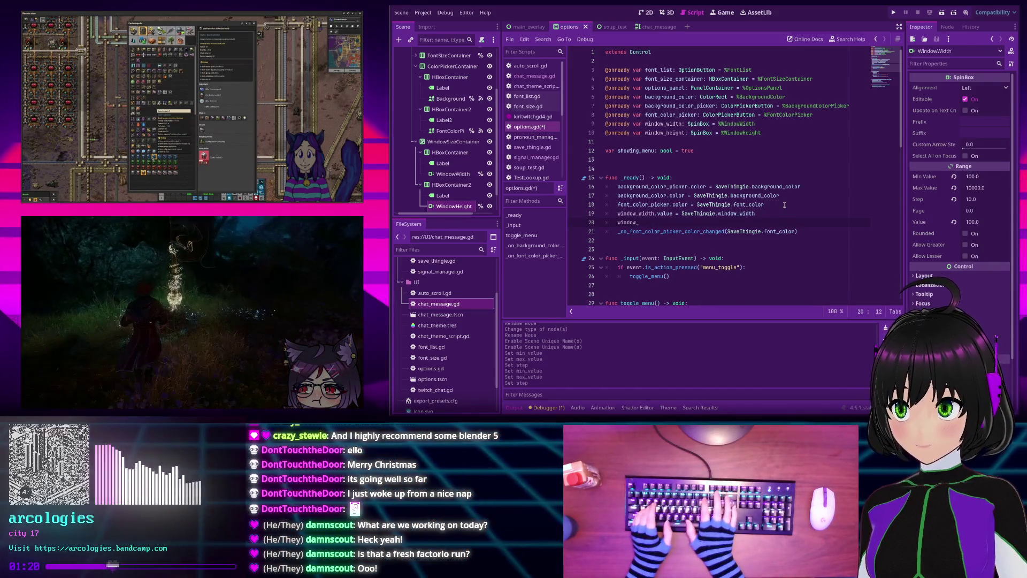
{"action": "type", "text": "height.value = "}
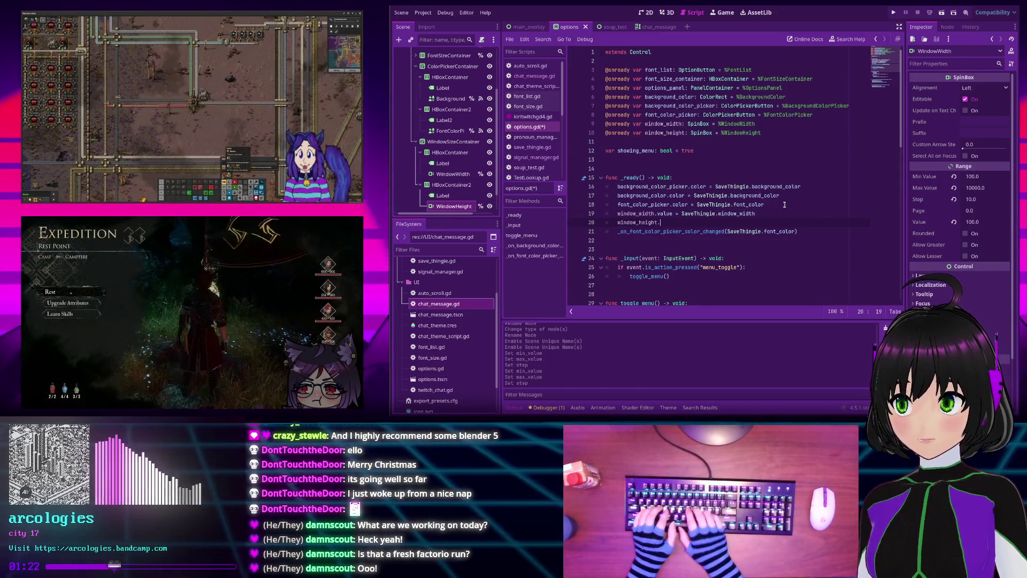
{"action": "type", "text": "SaveThingie"}
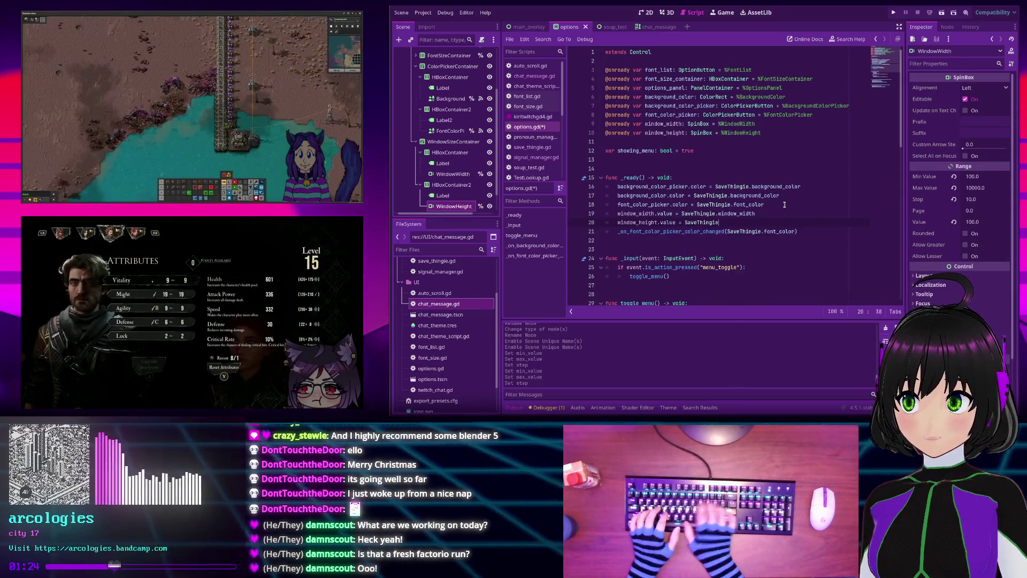
{"action": "type", "text": ".window_height"}
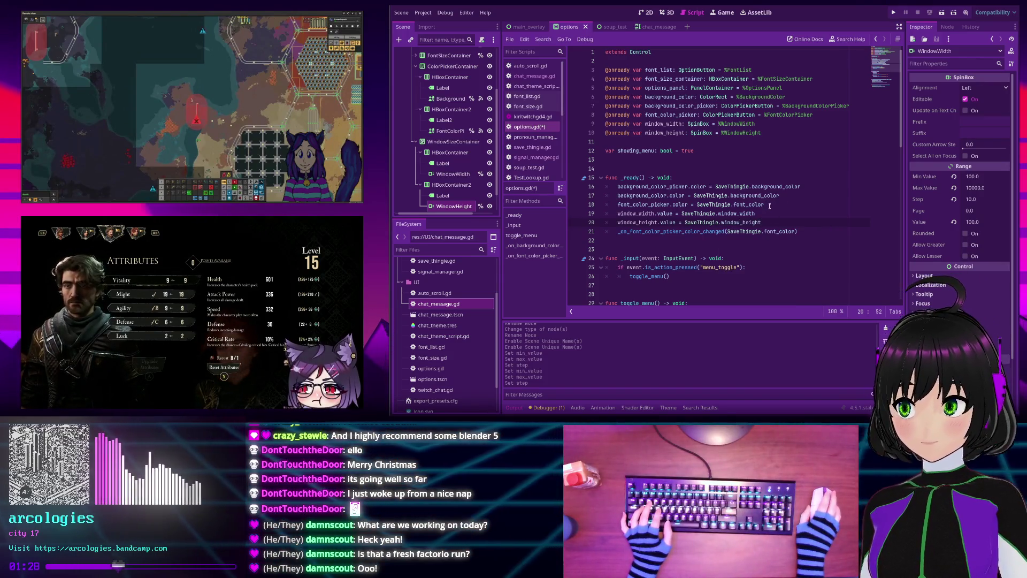
{"action": "key", "text": "ctrl+s"}
{"action": "scroll", "coordinate": [770, 206], "scroll_direction": "down", "scroll_amount": 3}
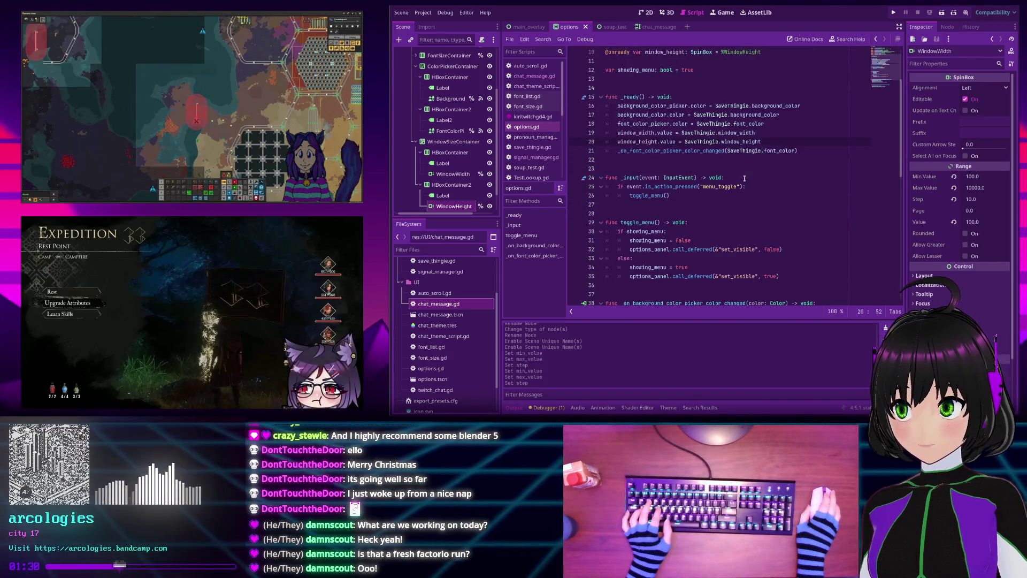
{"action": "scroll", "coordinate": [744, 177], "scroll_direction": "up", "scroll_amount": 2}
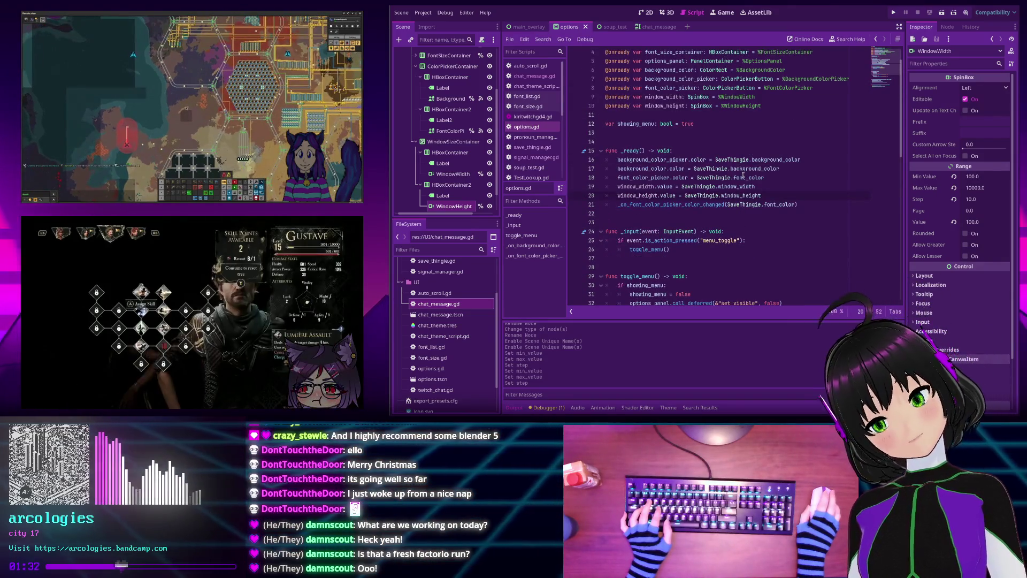
{"action": "scroll", "coordinate": [739, 183], "scroll_direction": "down", "scroll_amount": 7}
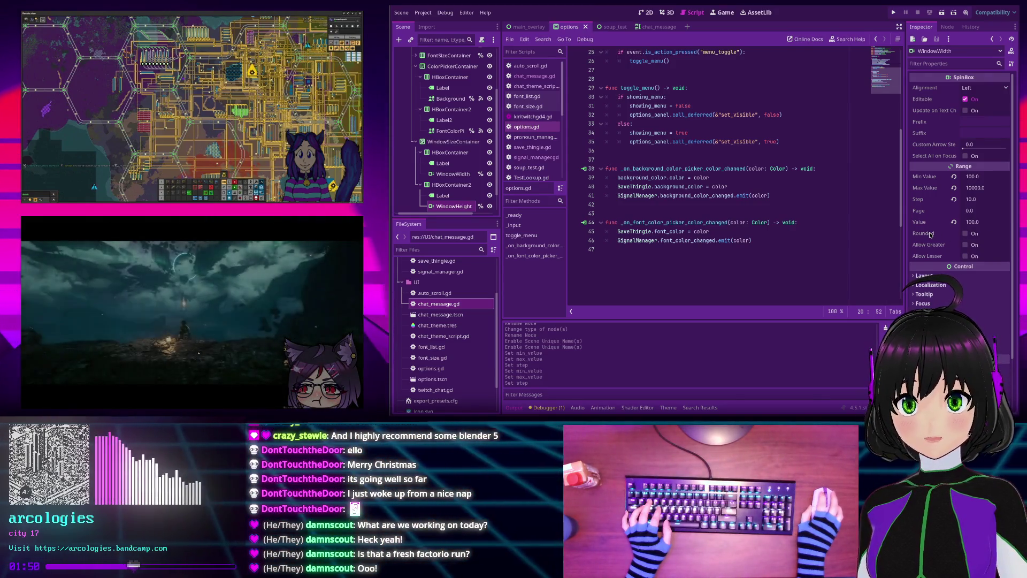
Turn on Rounded in the Range section for both WindowWidth and WindowHeight
{"action": "left_click", "coordinate": [965, 233]}
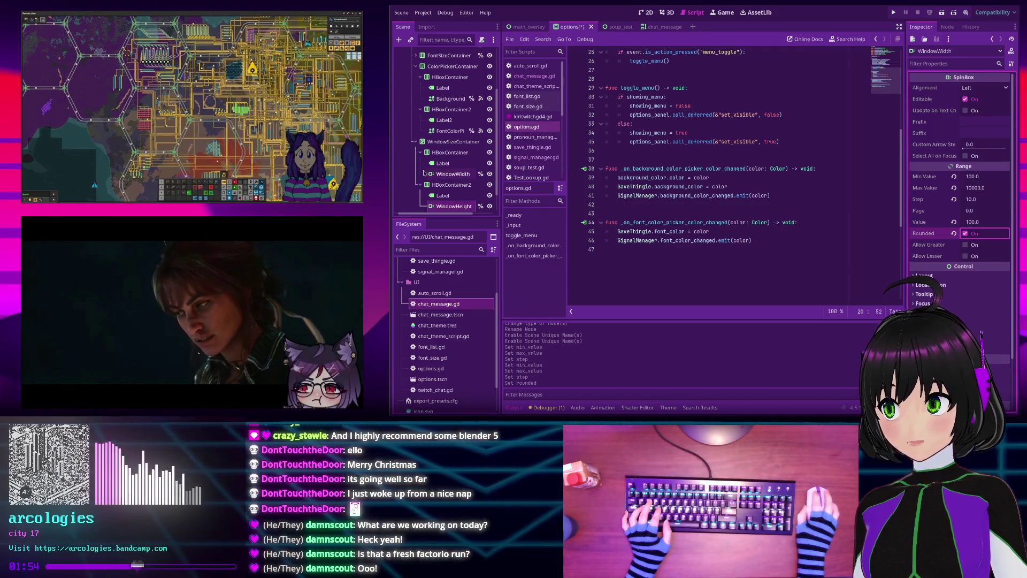
{"action": "left_click", "coordinate": [453, 174]}
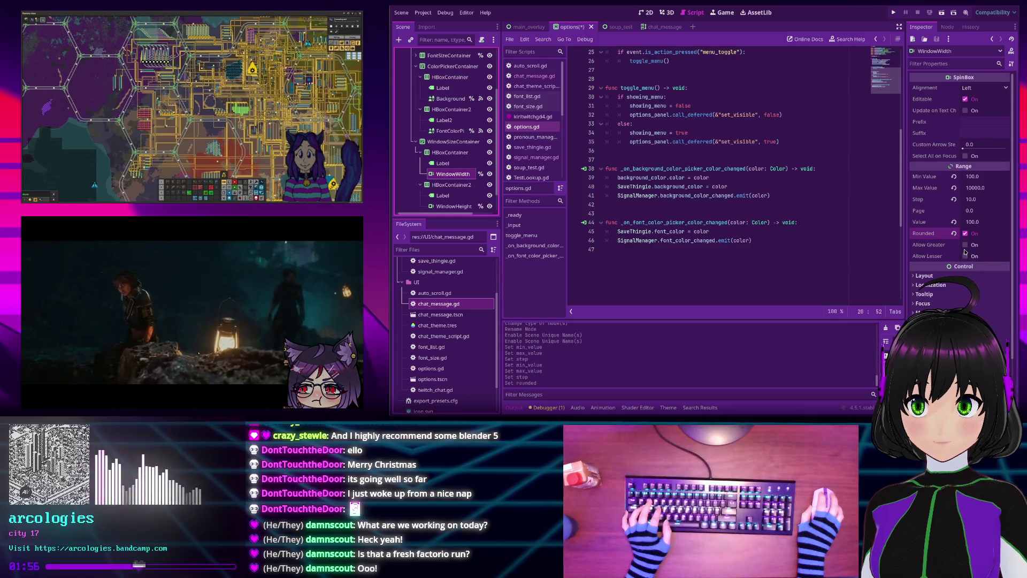
{"action": "left_click", "coordinate": [464, 206]}
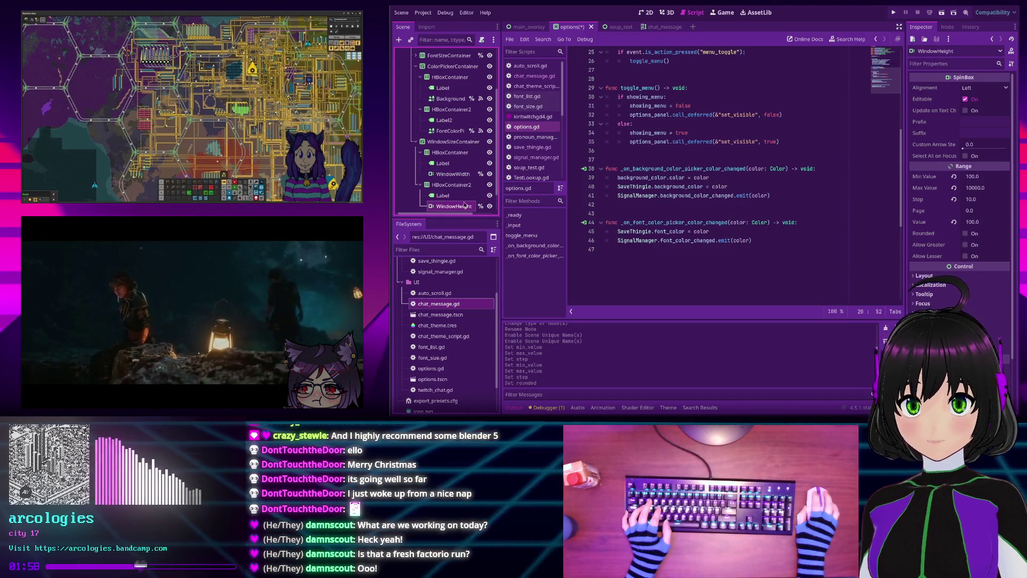
{"action": "left_click", "coordinate": [966, 233]}
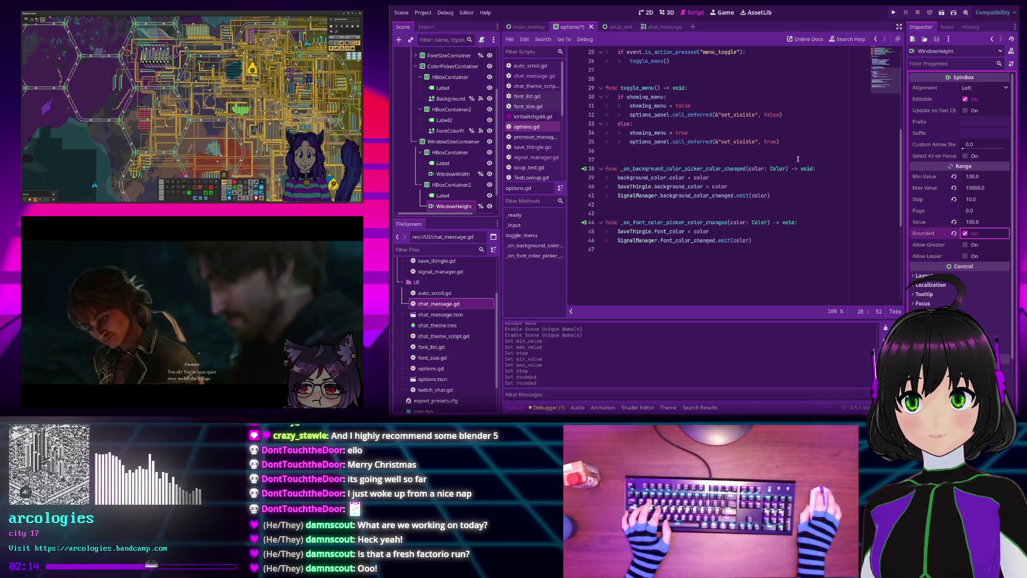
{"action": "left_click", "coordinate": [729, 125]}
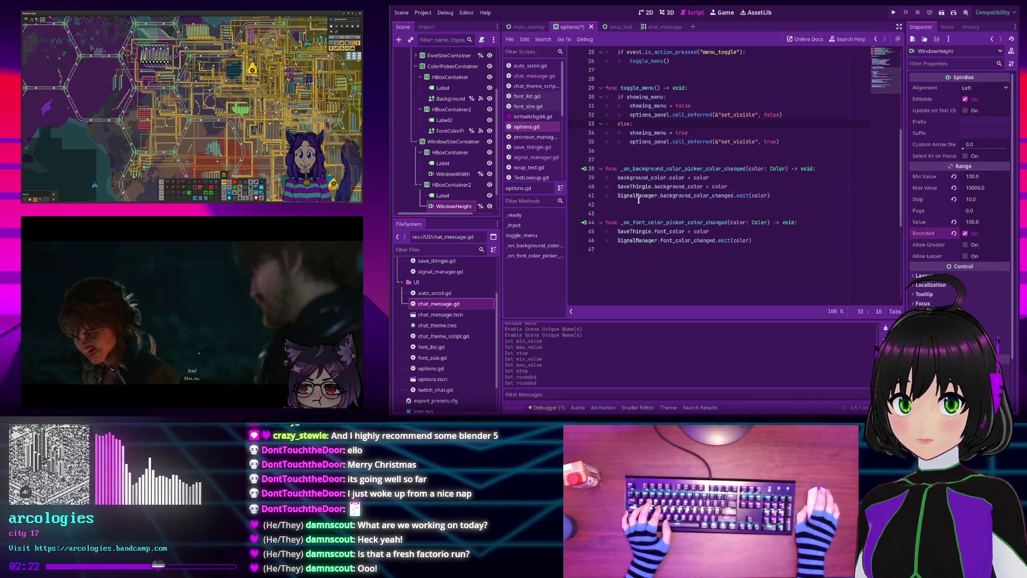
Open chat_message.gd from the Filter Scripts list
{"action": "mouse_move", "coordinate": [638, 199]}
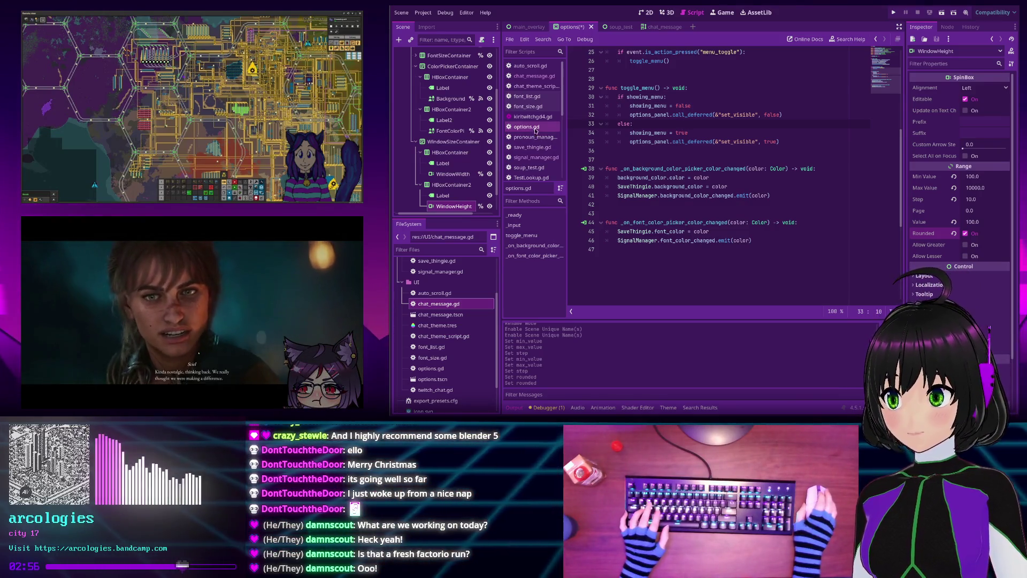
{"action": "left_click", "coordinate": [527, 76]}
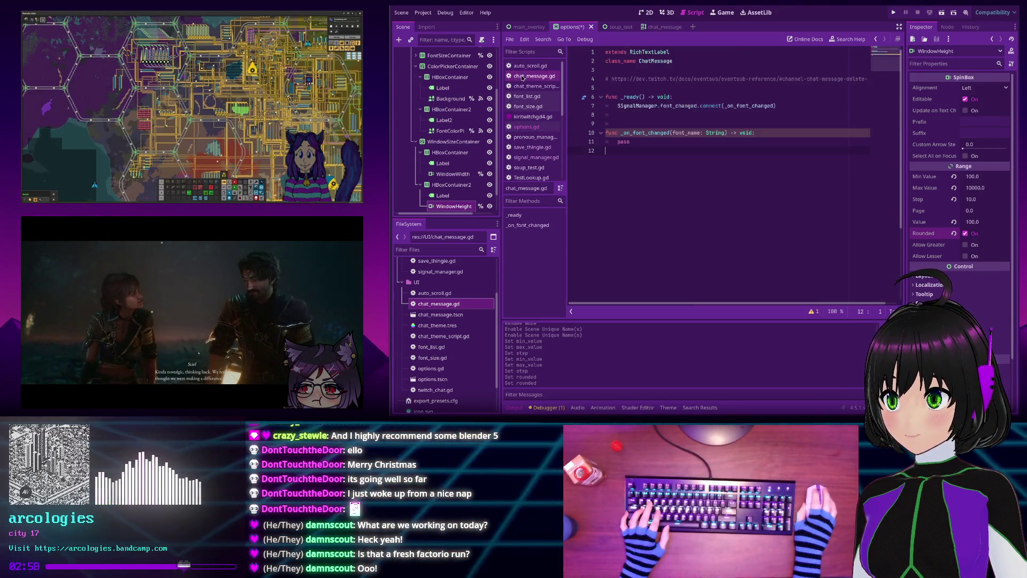
Browse the script list and open signal_manager.gd
{"action": "left_click", "coordinate": [528, 66]}
{"action": "left_click", "coordinate": [524, 77]}
{"action": "key", "text": "Down"}
{"action": "key", "text": "Up"}
{"action": "key", "text": "Up"}
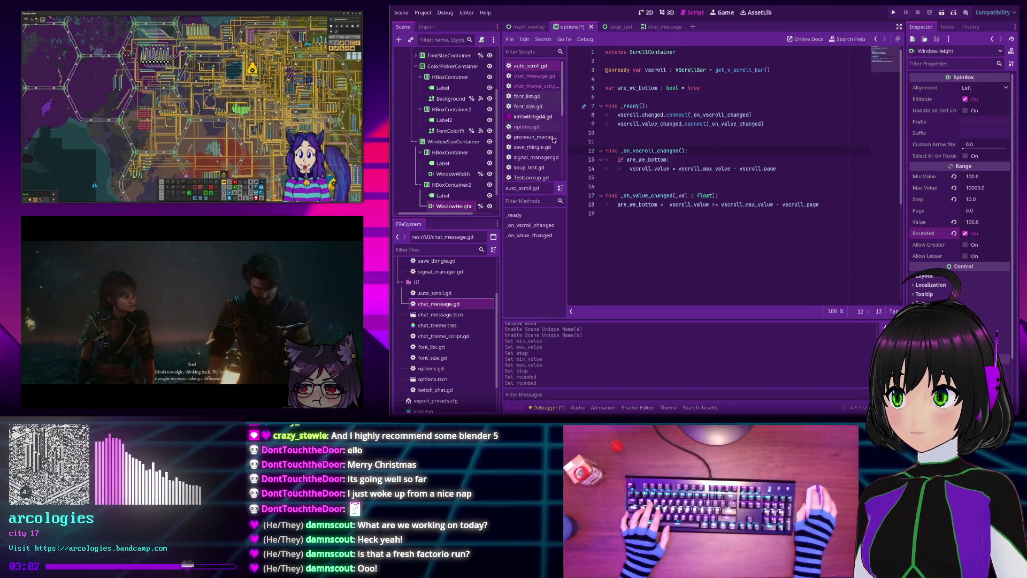
{"action": "left_click", "coordinate": [524, 149]}
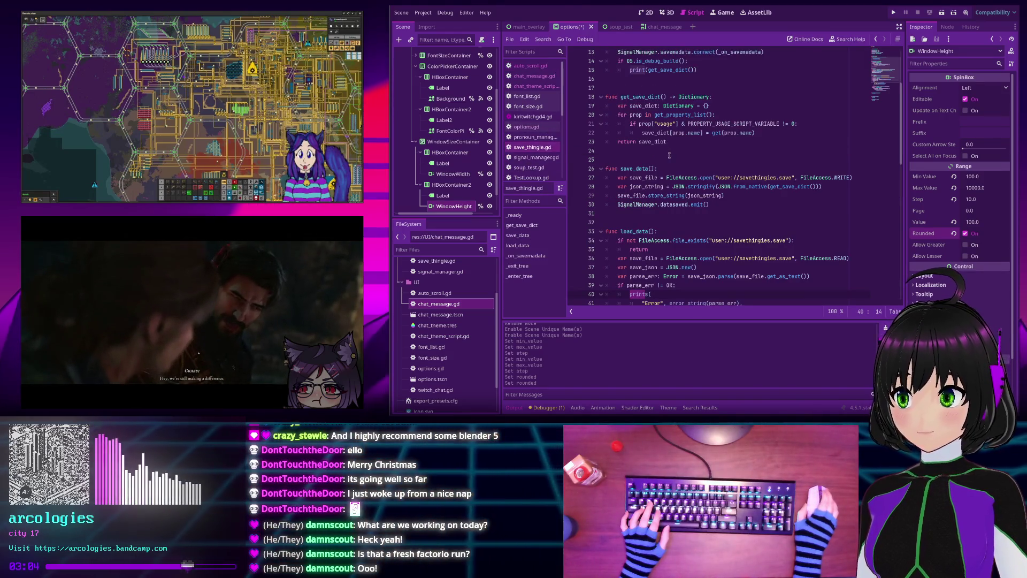
{"action": "scroll", "coordinate": [669, 155], "scroll_direction": "down", "scroll_amount": 7}
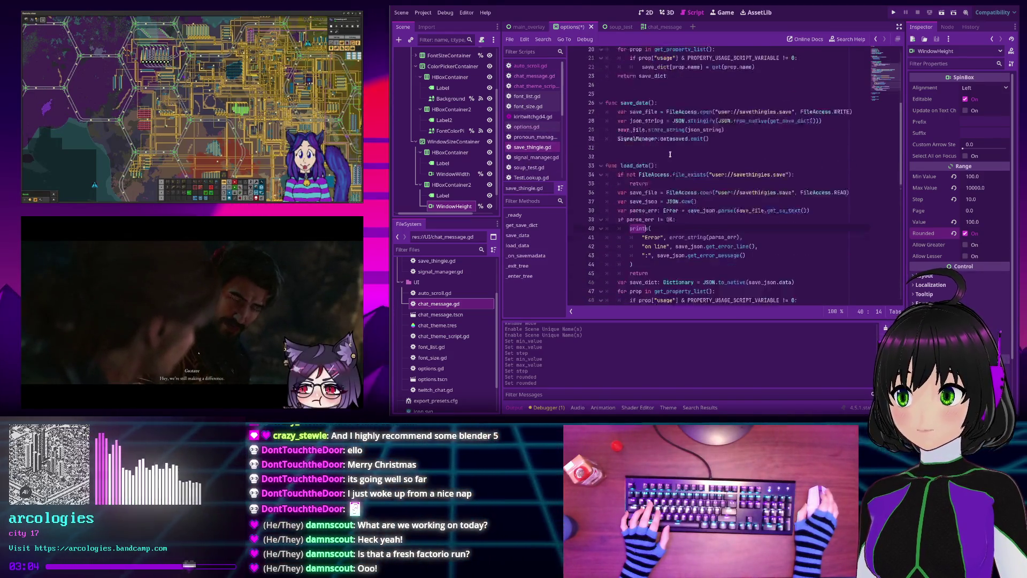
{"action": "left_click", "coordinate": [535, 157]}
{"action": "scroll", "coordinate": [713, 195], "scroll_direction": "up", "scroll_amount": 3}
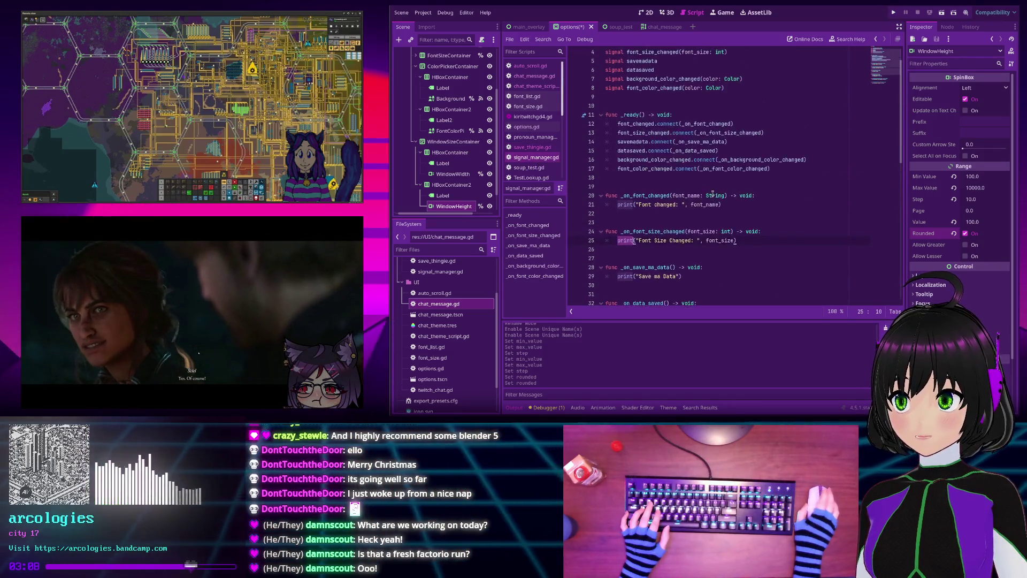
{"action": "scroll", "coordinate": [713, 194], "scroll_direction": "up", "scroll_amount": 1}
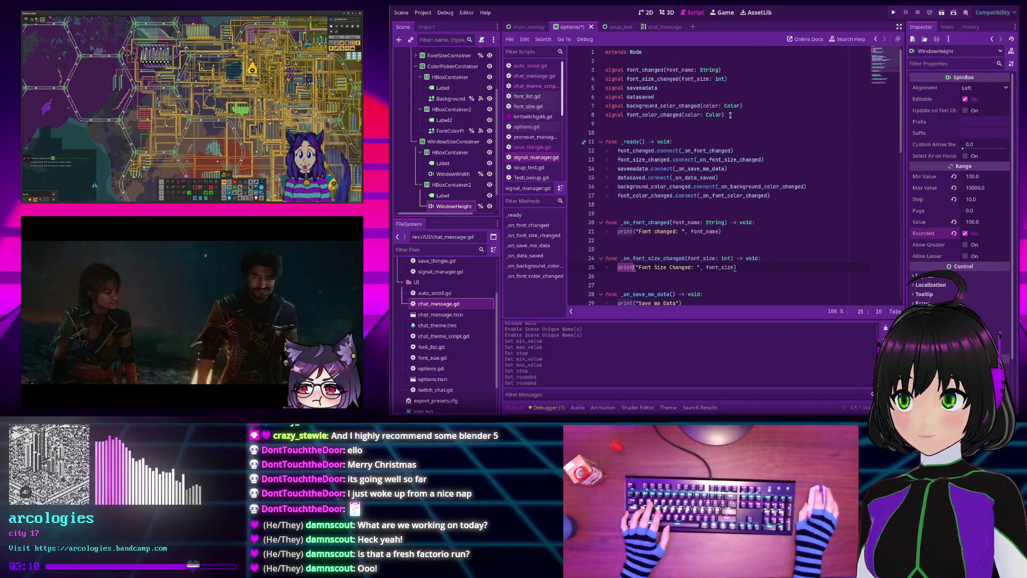
Add 'signal window_size_change(new_size: Vector2i)' below the existing signal declarations
{"action": "left_click", "coordinate": [730, 115]}
{"action": "key", "text": "Return"}
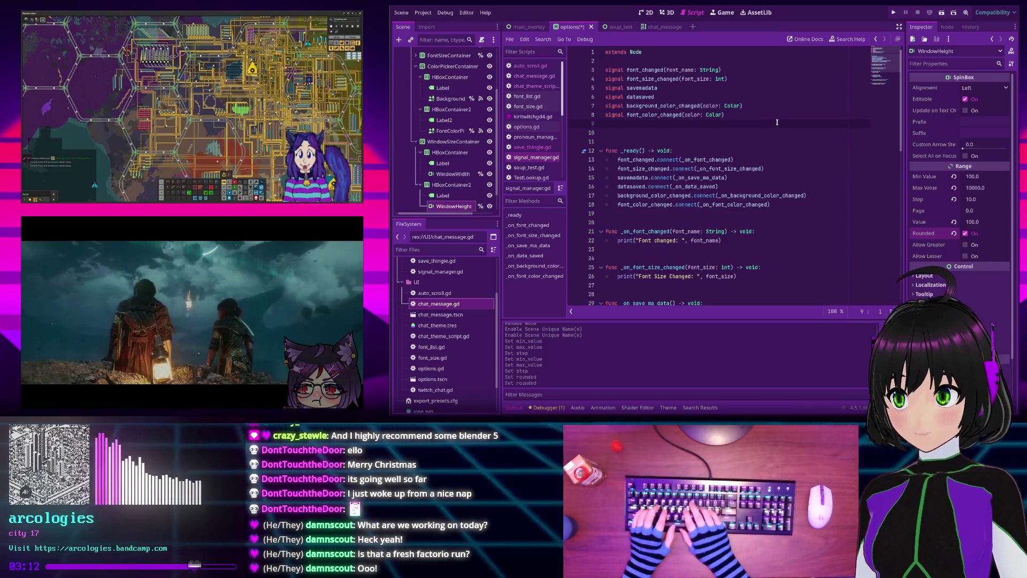
{"action": "type", "text": "signal window_"}
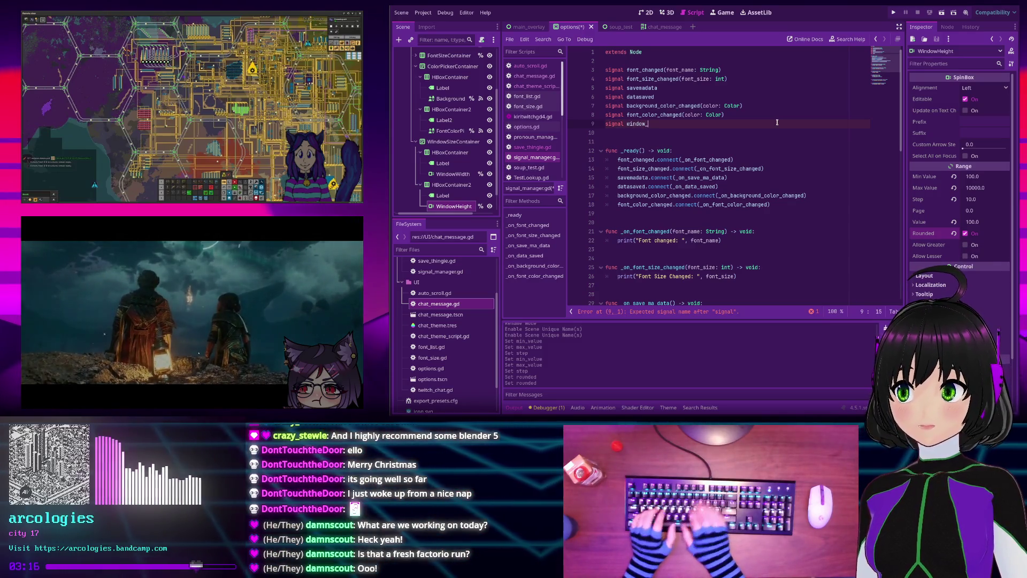
{"action": "type", "text": "size_change"}
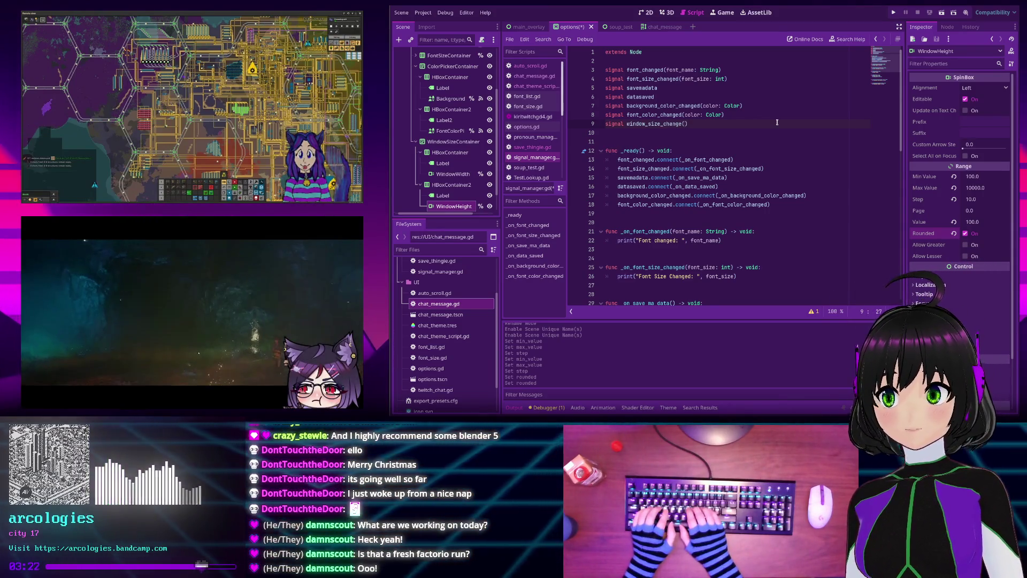
{"action": "type", "text": "("}
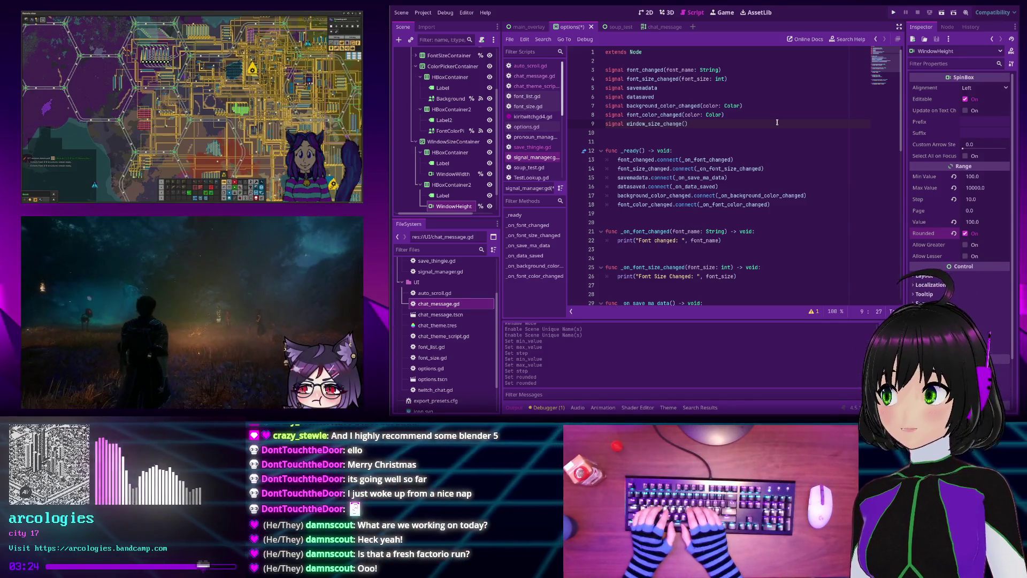
{"action": "type", "text": "new_size: Vector"}
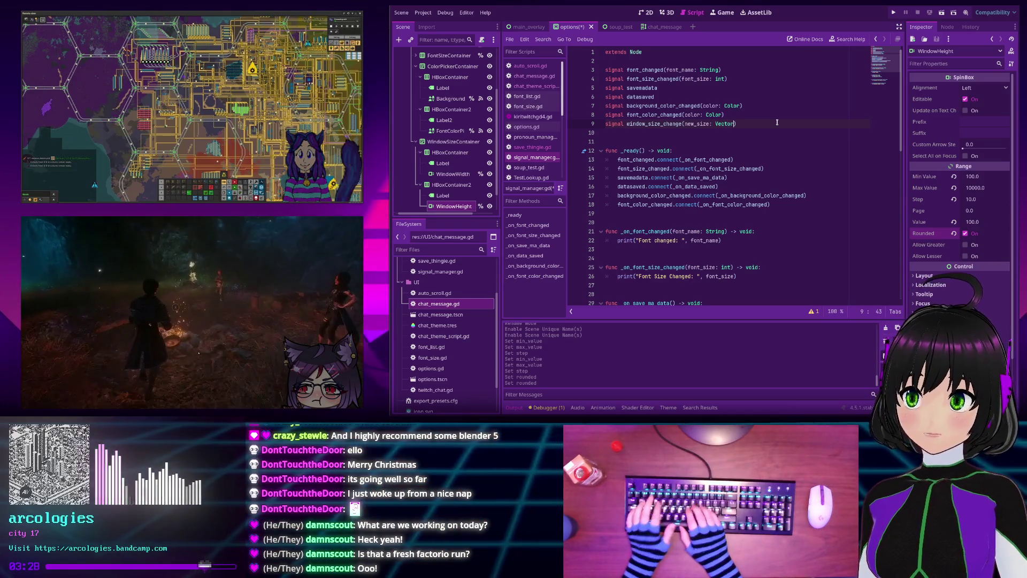
{"action": "type", "text": "2i"}
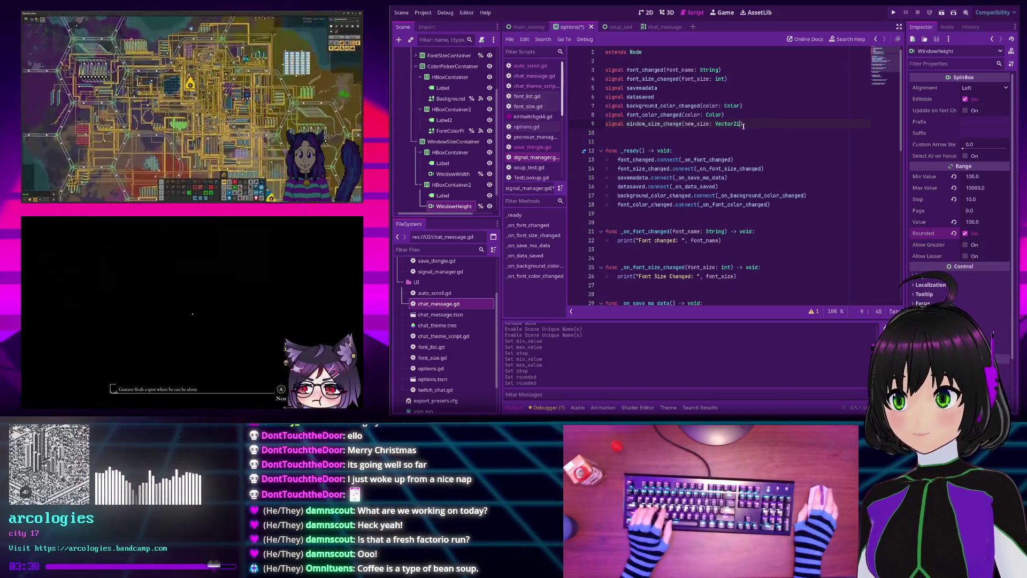
{"action": "left_click", "coordinate": [749, 124]}
{"action": "double_click", "coordinate": [656, 124]}
{"action": "scroll", "coordinate": [657, 128], "scroll_direction": "down", "scroll_amount": 7}
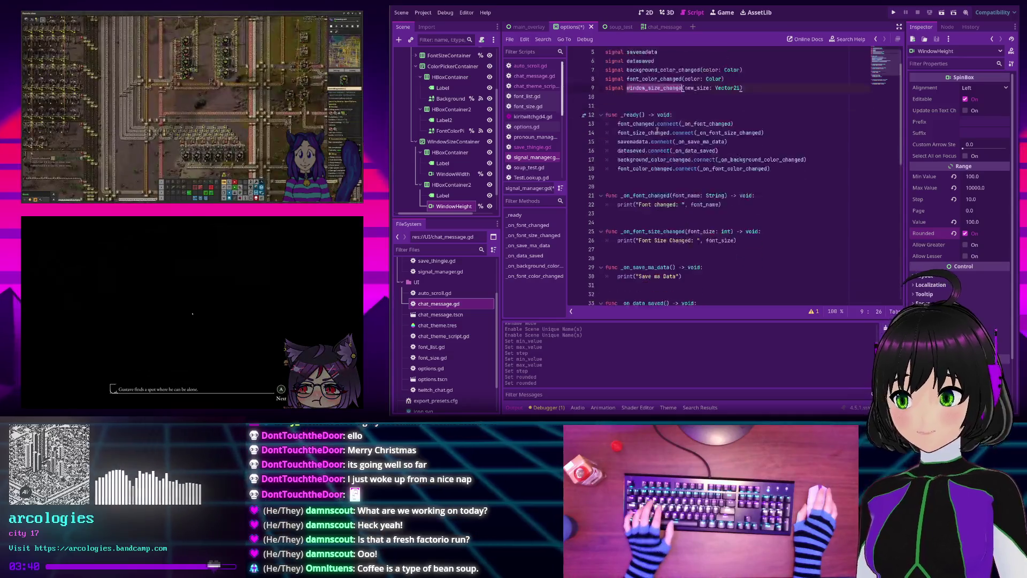
{"action": "scroll", "coordinate": [657, 211], "scroll_direction": "down", "scroll_amount": 2}
{"action": "type", "text": "func _"}
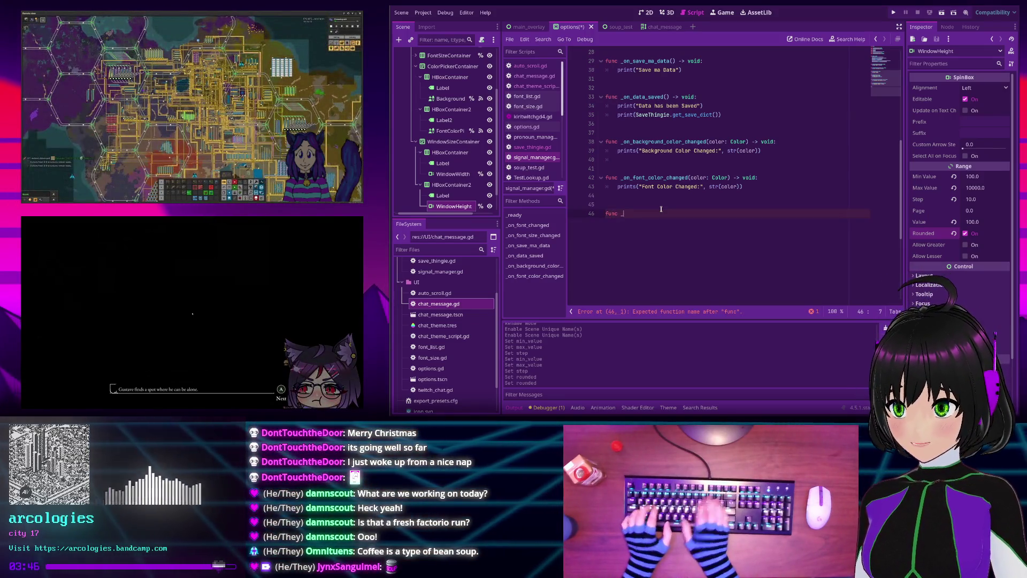
Write func _on_window_size_change(new_size: Vector2i) printing "New Window Size:" and str(new_size), then save
{"action": "type", "text": "on_"}
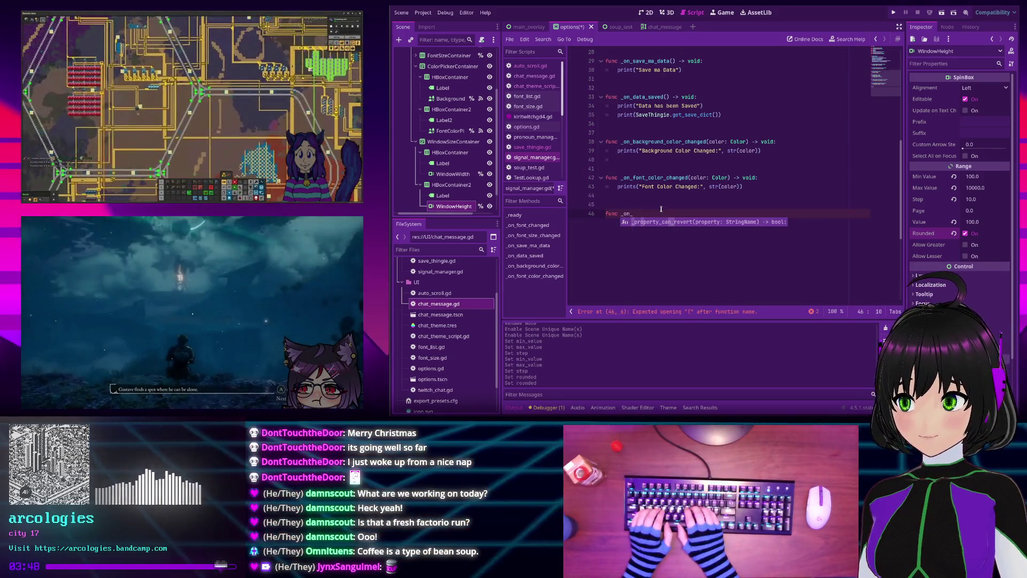
{"action": "type", "text": "window_size_change"}
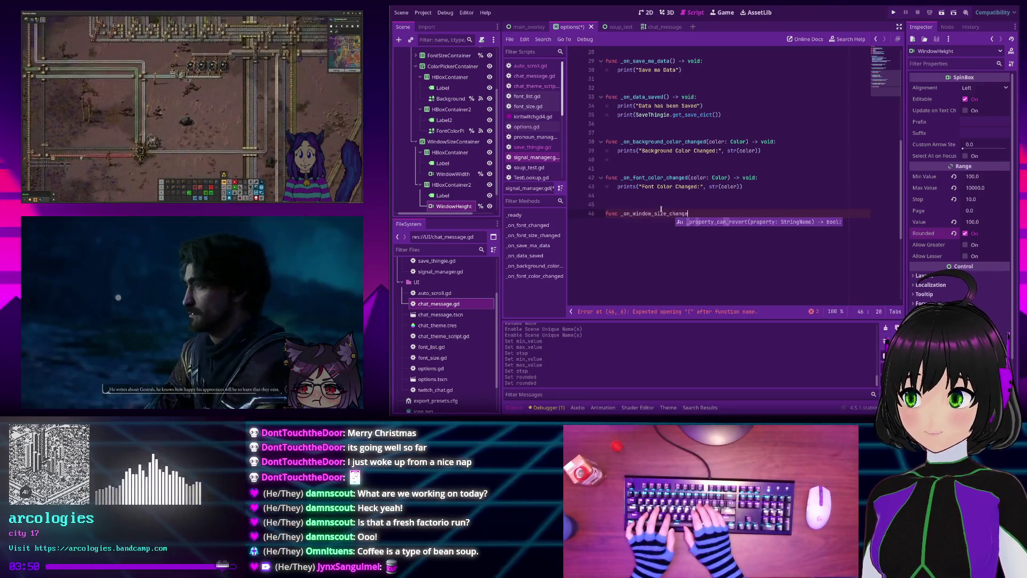
{"action": "type", "text": "(new_size:"}
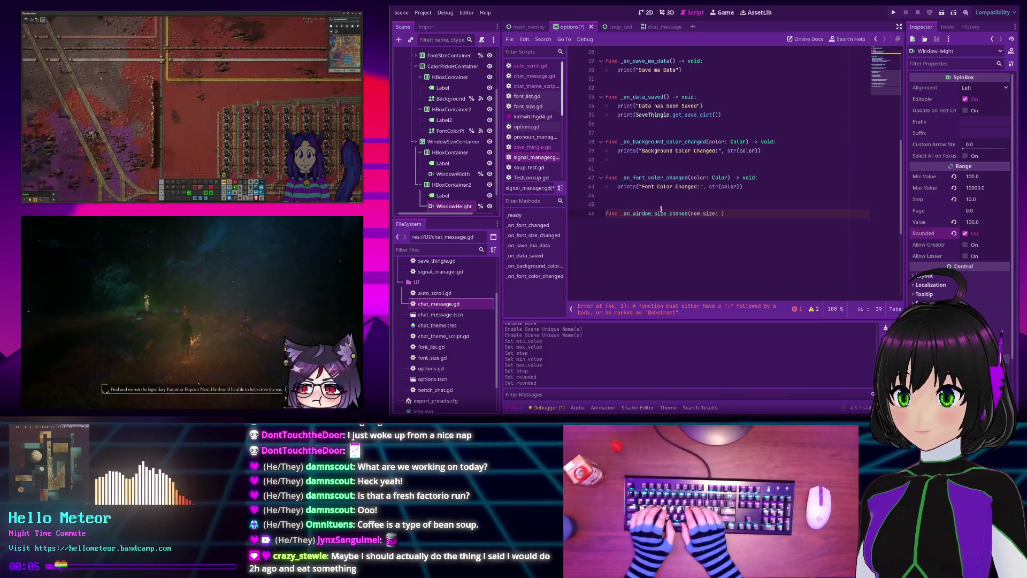
{"action": "type", "text": "ector"}
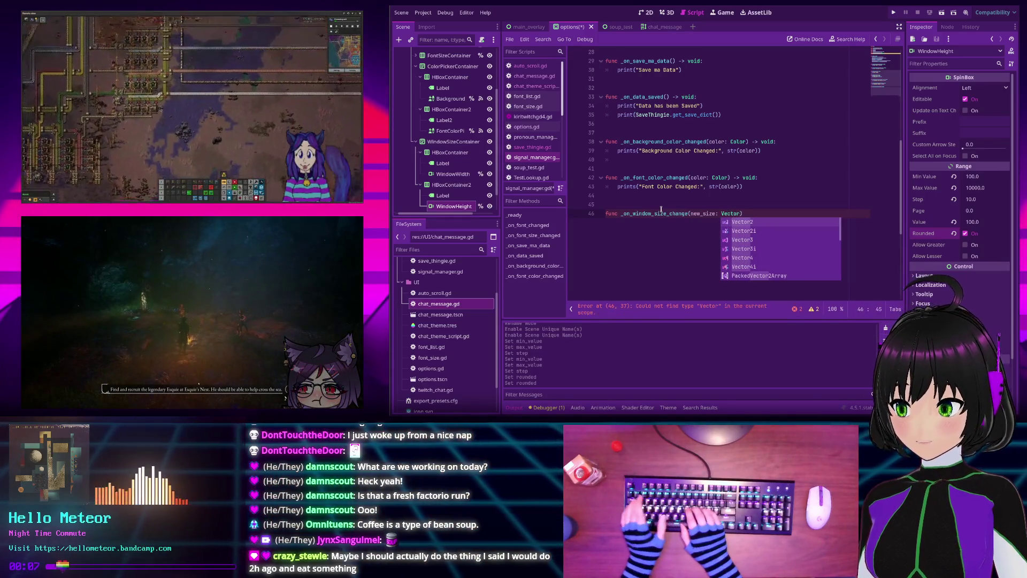
{"action": "type", "text": "2i"}
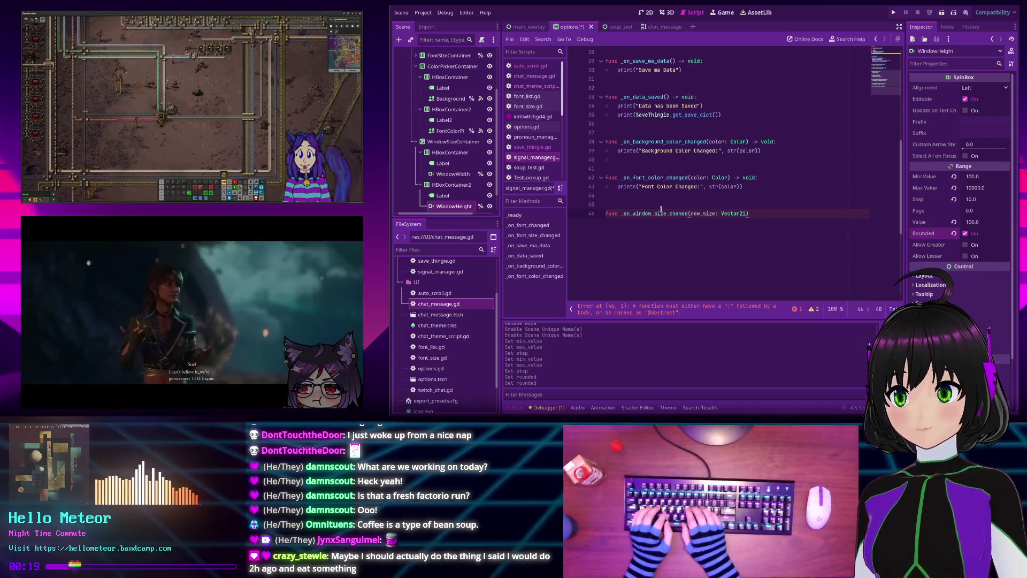
{"action": "type", "text": ":"}
{"action": "key", "text": "Return"}
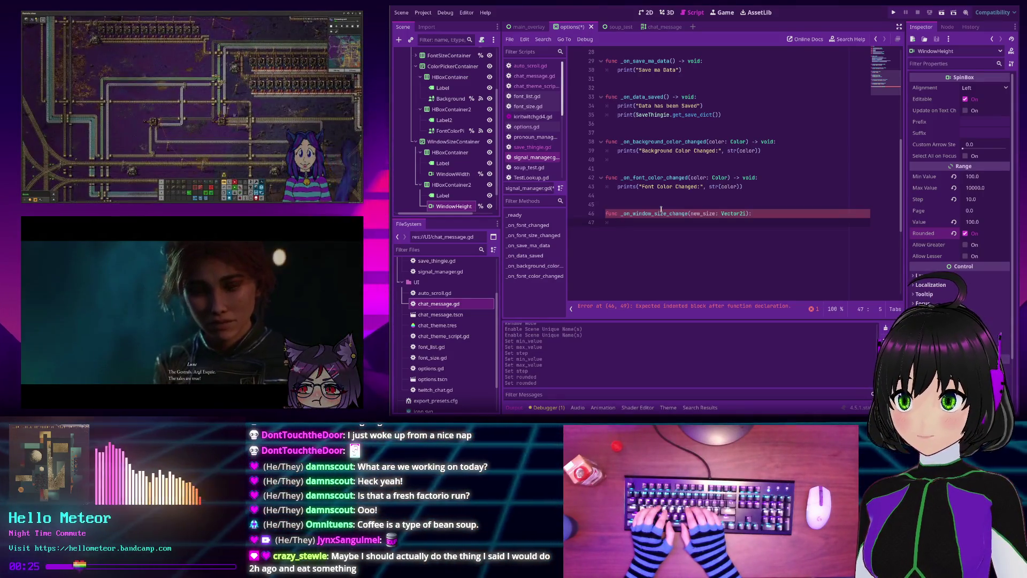
{"action": "type", "text": "prints"}
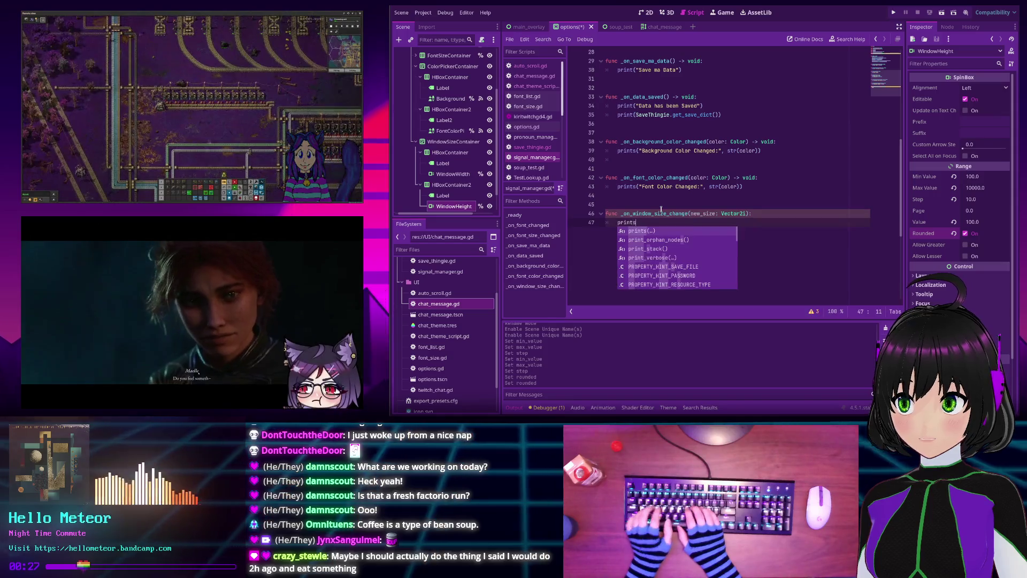
{"action": "type", "text": "("}
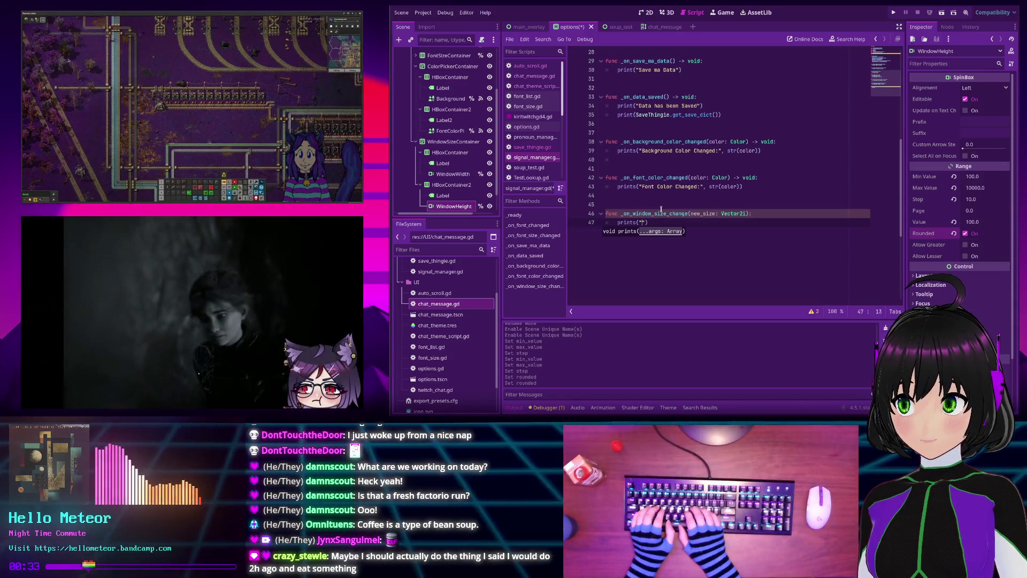
{"action": "type", "text": "new"}
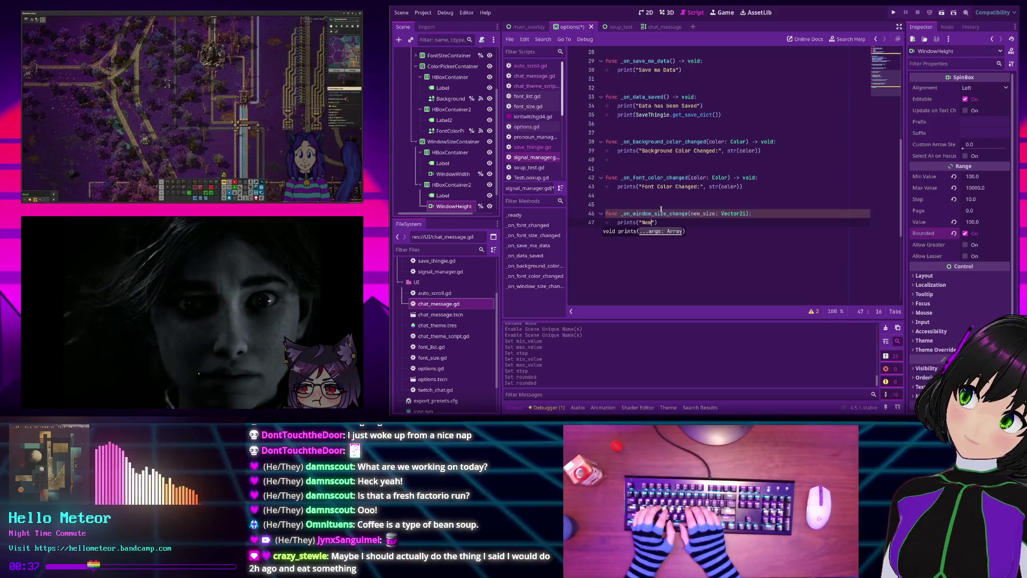
{"action": "type", "text": " Window Size:"}
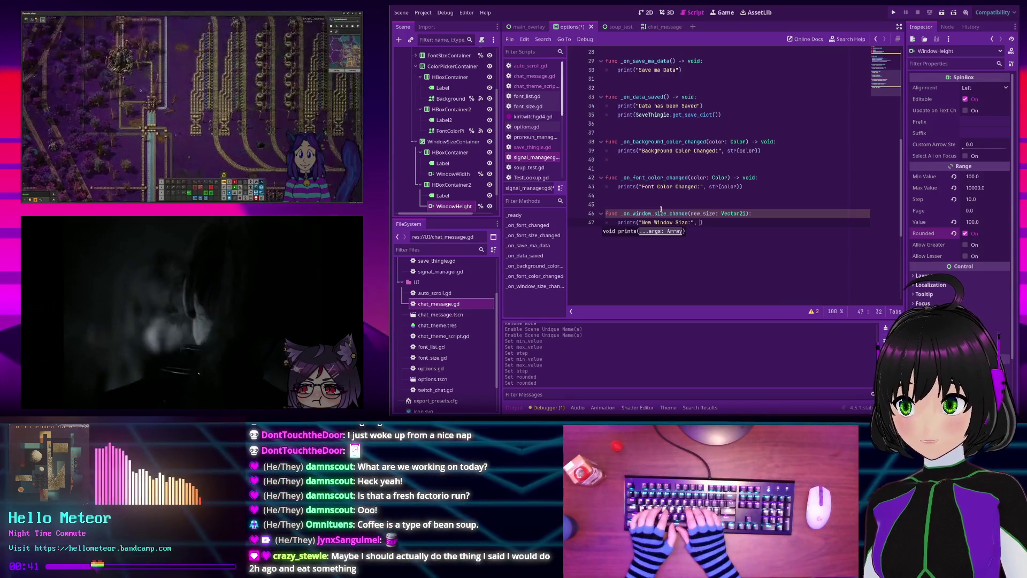
{"action": "type", "text": ", new_s"}
{"action": "key", "text": "BackSpace"}
{"action": "key", "text": "BackSpace"}
{"action": "key", "text": "BackSpace"}
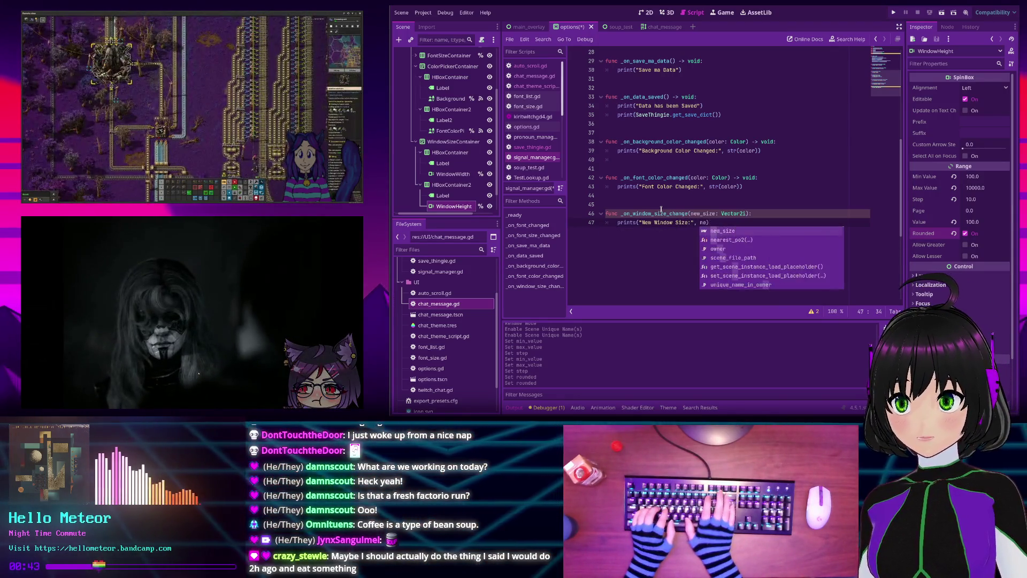
{"action": "type", "text": "str"}
{"action": "key", "text": "Return"}
{"action": "type", "text": "new_size"}
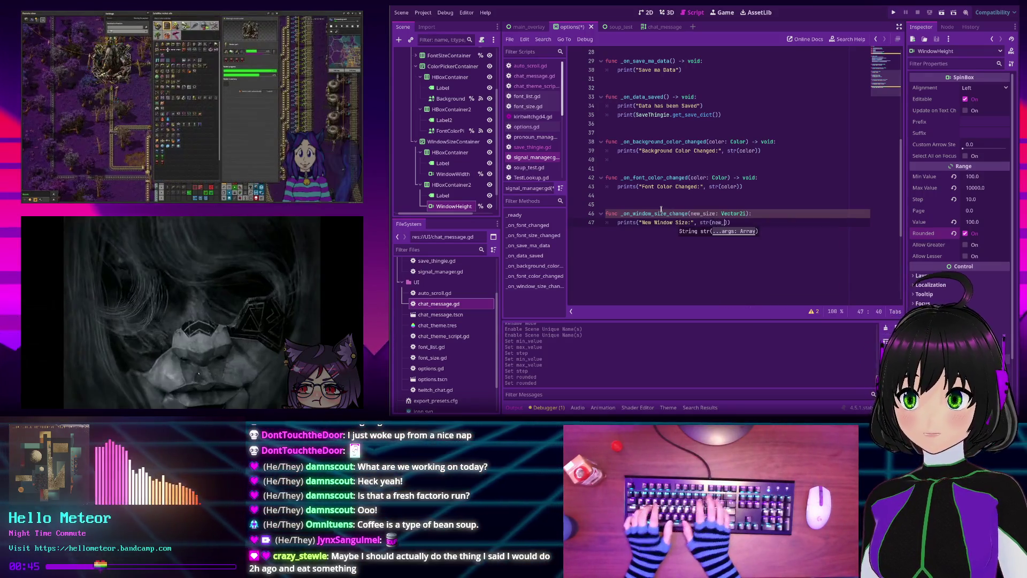
{"action": "key", "text": "End"}
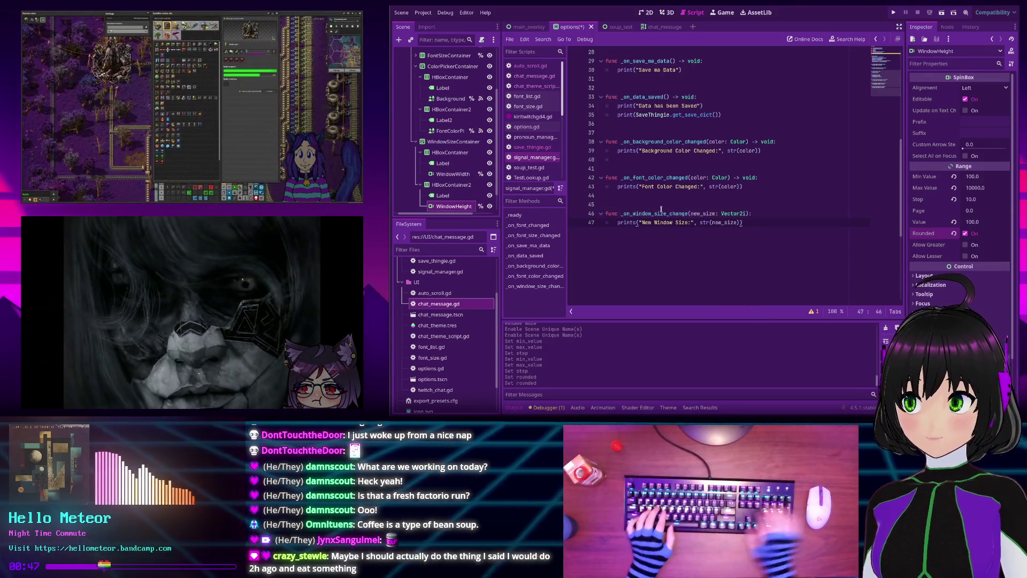
{"action": "key", "text": "ctrl+s"}
Rename the signal to window_size_changed by appending 'd'
{"action": "scroll", "coordinate": [699, 150], "scroll_direction": "up", "scroll_amount": 9}
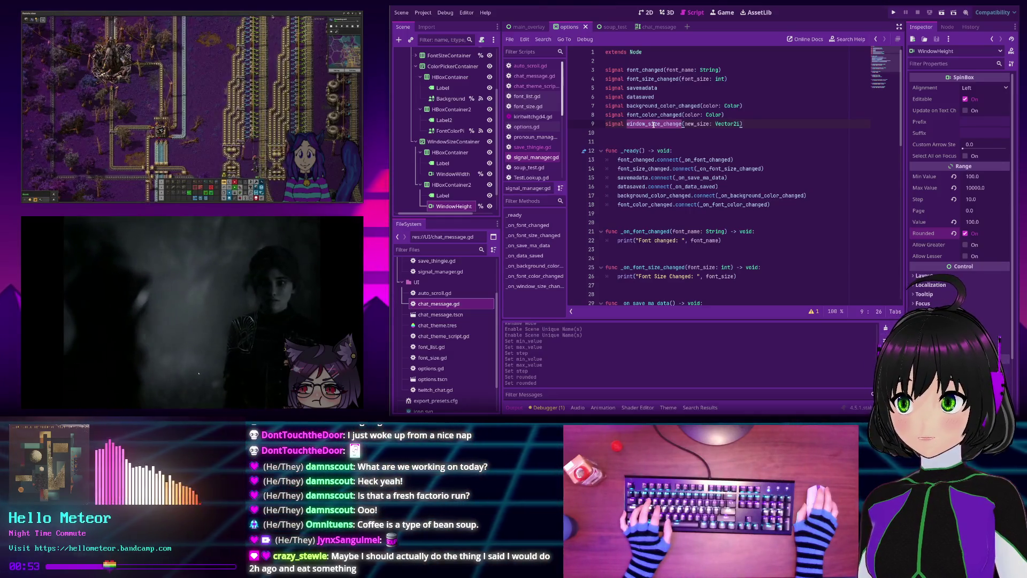
{"action": "type", "text": "d"}
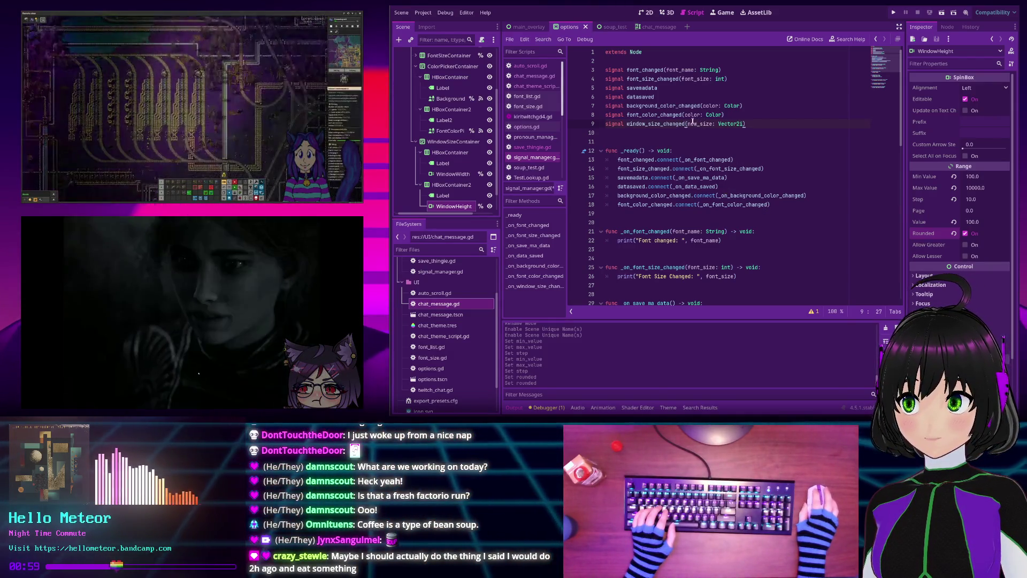
{"action": "mouse_move", "coordinate": [669, 204]}
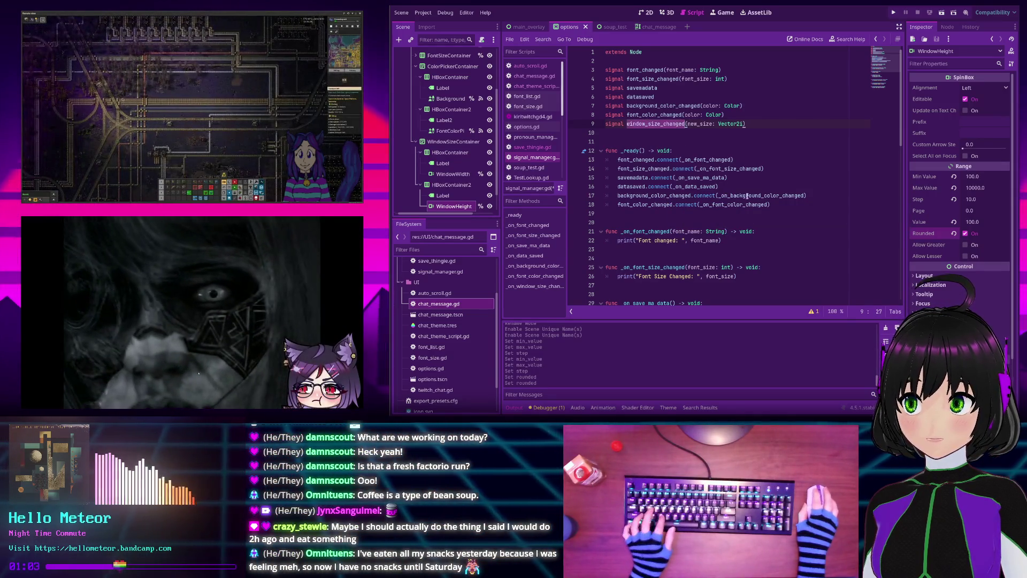
{"action": "left_click", "coordinate": [780, 205]}
Connect window_size_changed to _on_window_size_changed in _ready and save signal_manager.gd
{"action": "key", "text": "Return"}
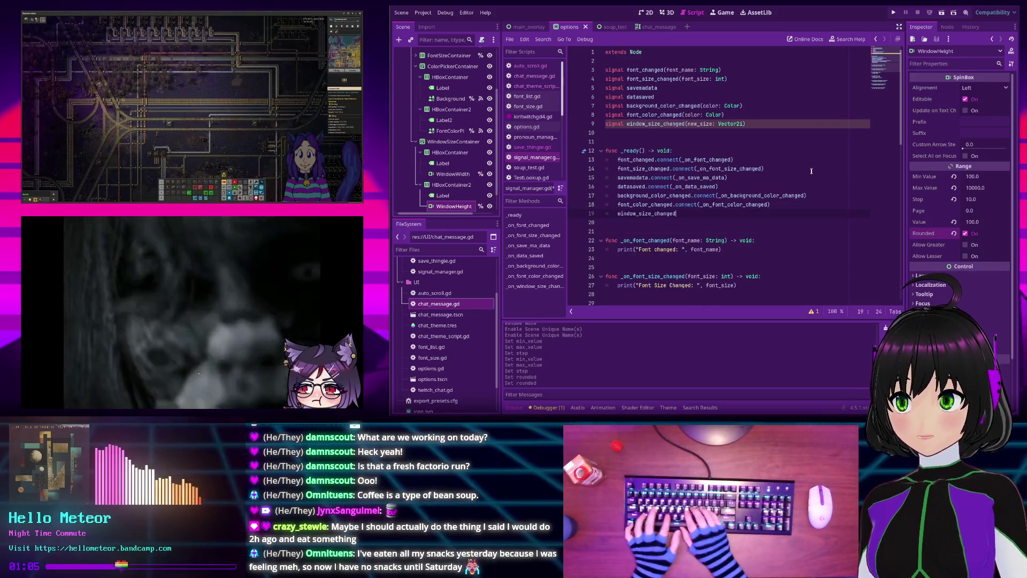
{"action": "type", "text": ".connect("}
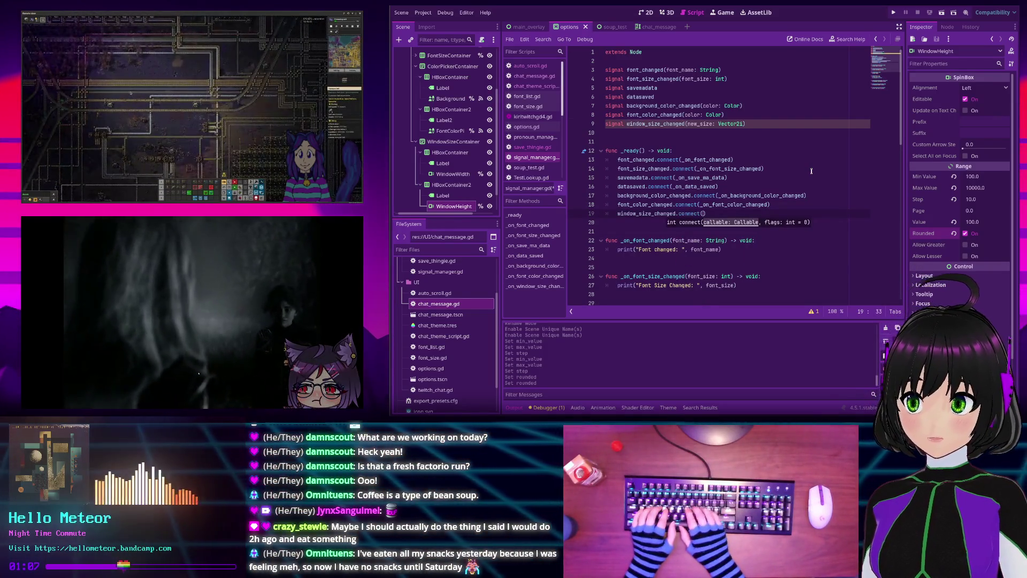
{"action": "type", "text": "_on_"}
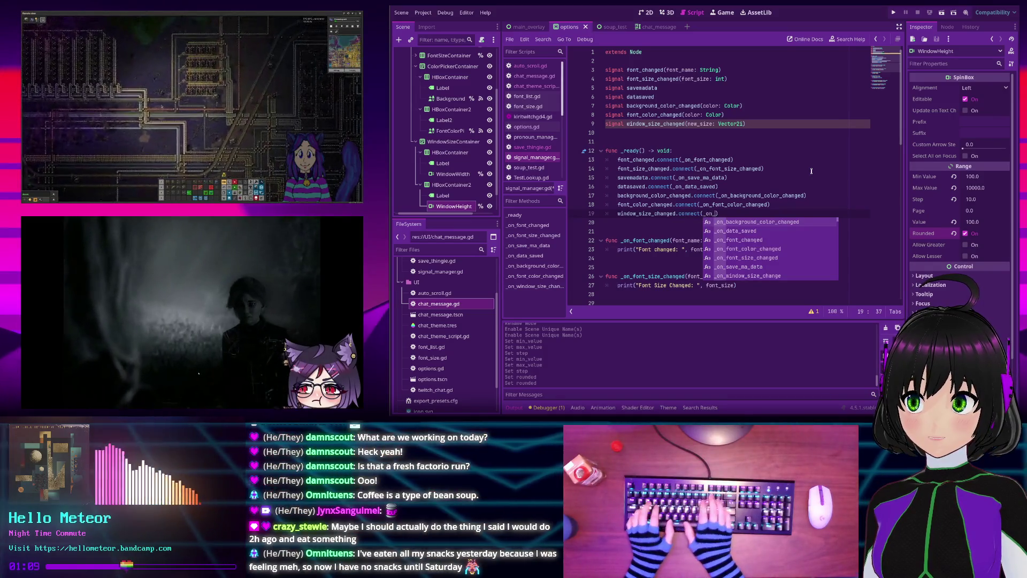
{"action": "type", "text": "w"}
{"action": "key", "text": "Return"}
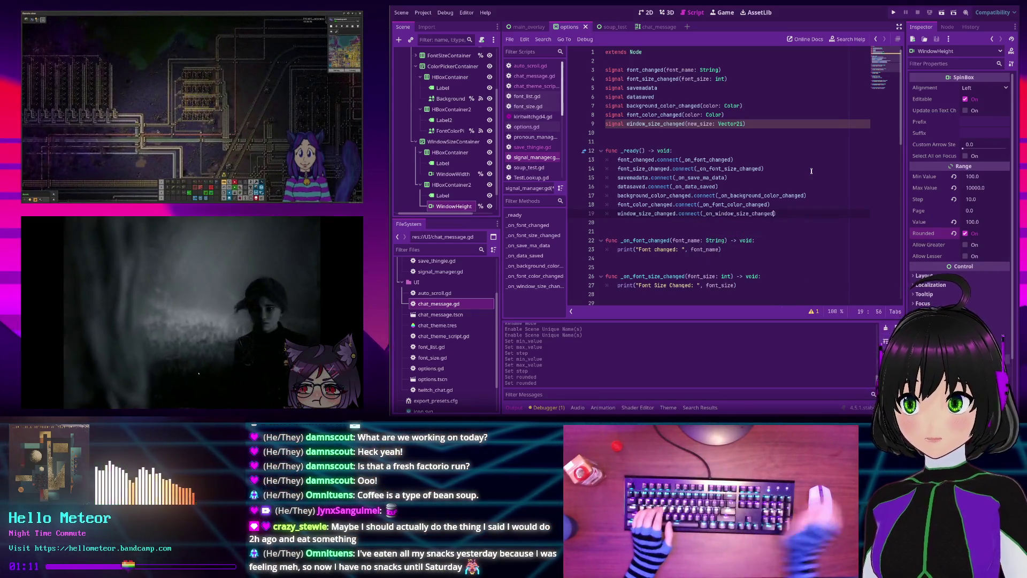
{"action": "scroll", "coordinate": [811, 171], "scroll_direction": "down", "scroll_amount": 8}
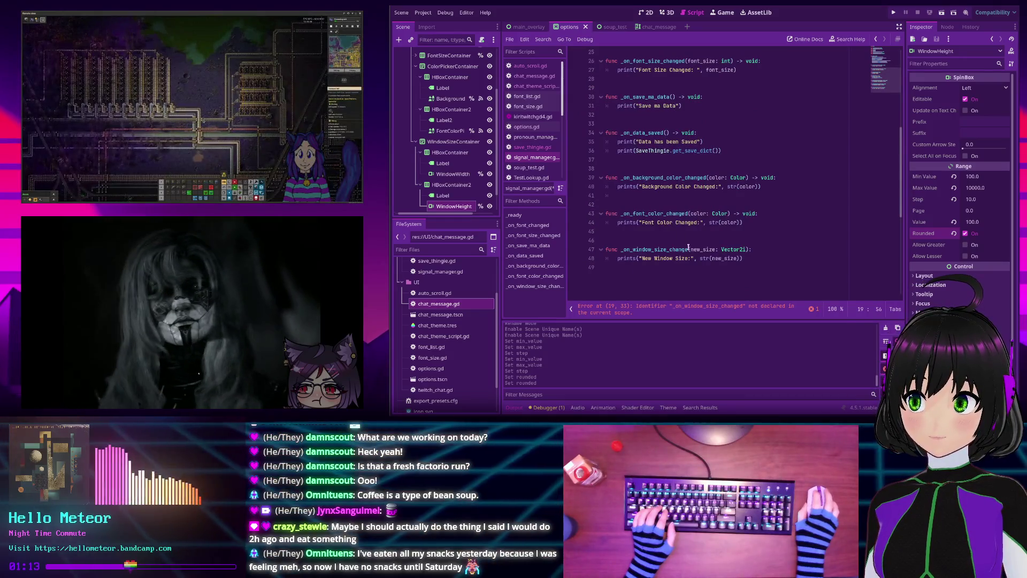
{"action": "key", "text": "ctrl+s"}
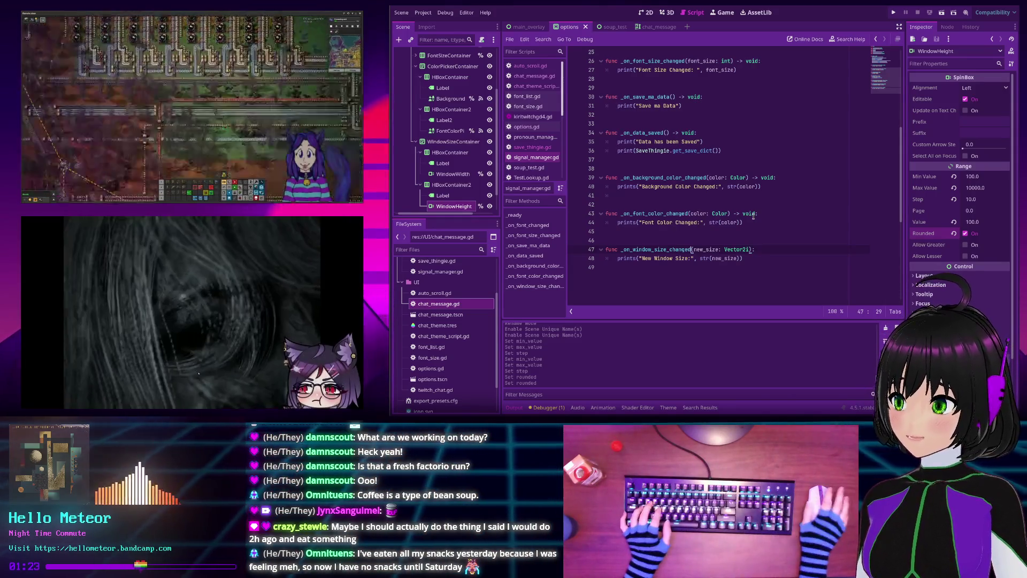
Scroll through signal_manager.gd to review its signals and handlers
{"action": "scroll", "coordinate": [733, 225], "scroll_direction": "up", "scroll_amount": 4}
{"action": "scroll", "coordinate": [733, 225], "scroll_direction": "up", "scroll_amount": 4}
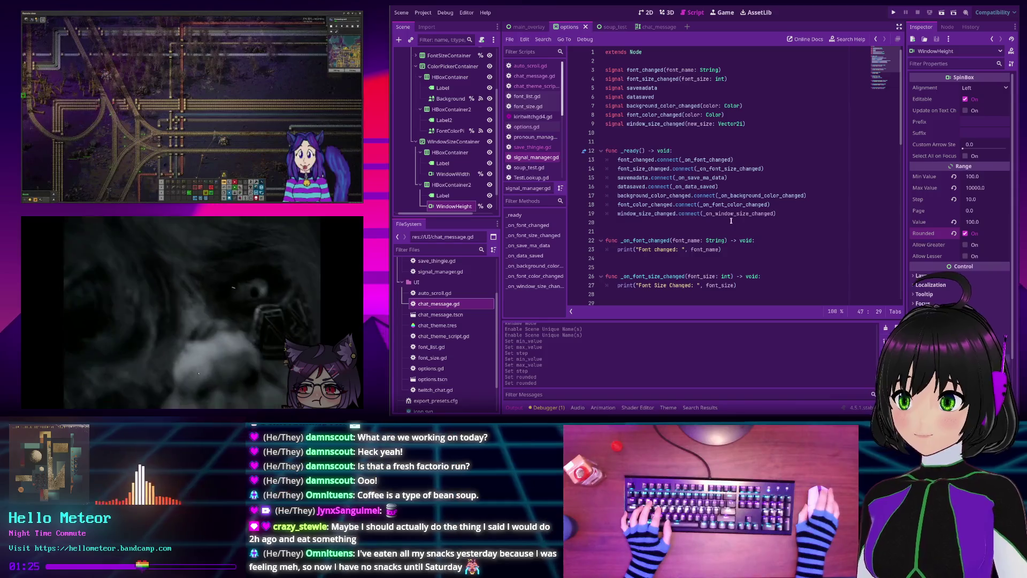
{"action": "scroll", "coordinate": [731, 217], "scroll_direction": "down", "scroll_amount": 8}
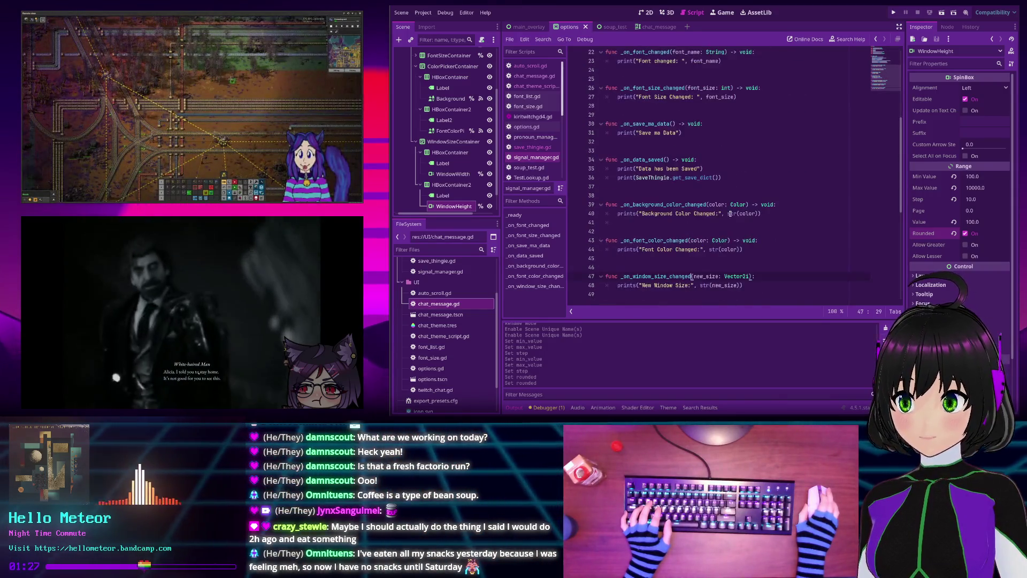
{"action": "scroll", "coordinate": [732, 212], "scroll_direction": "up", "scroll_amount": 7}
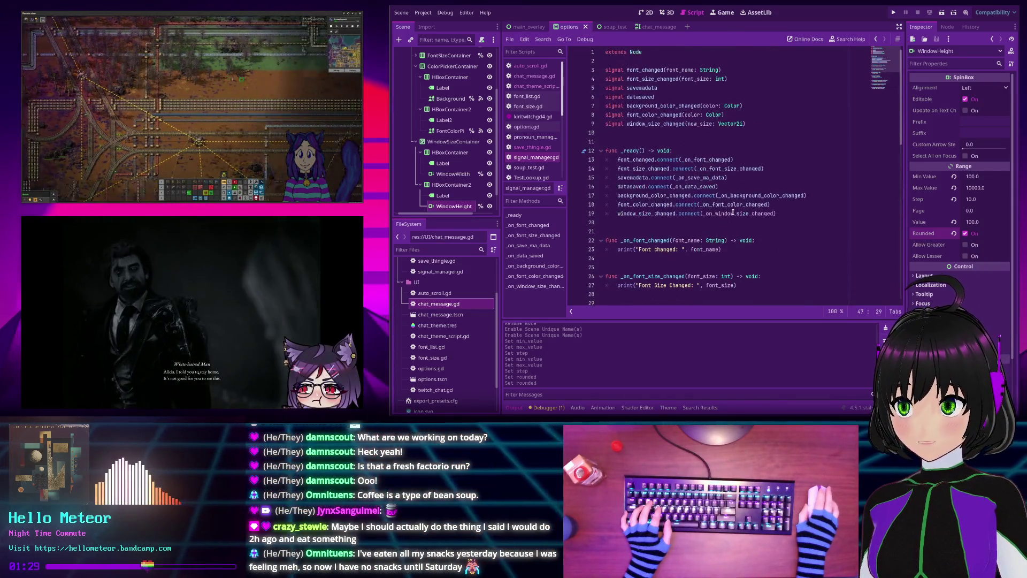
{"action": "scroll", "coordinate": [732, 211], "scroll_direction": "down", "scroll_amount": 6}
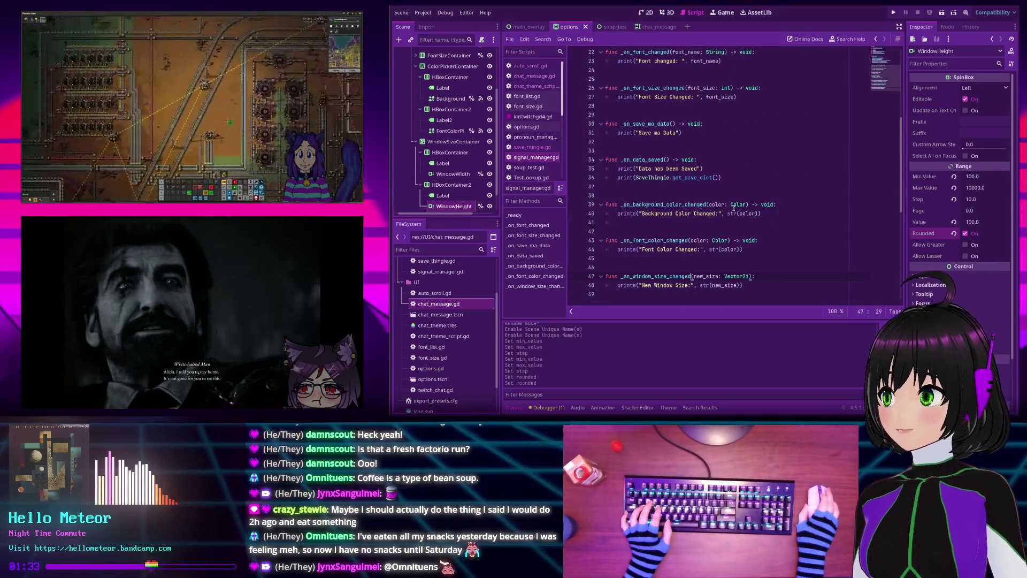
{"action": "mouse_move", "coordinate": [734, 209]}
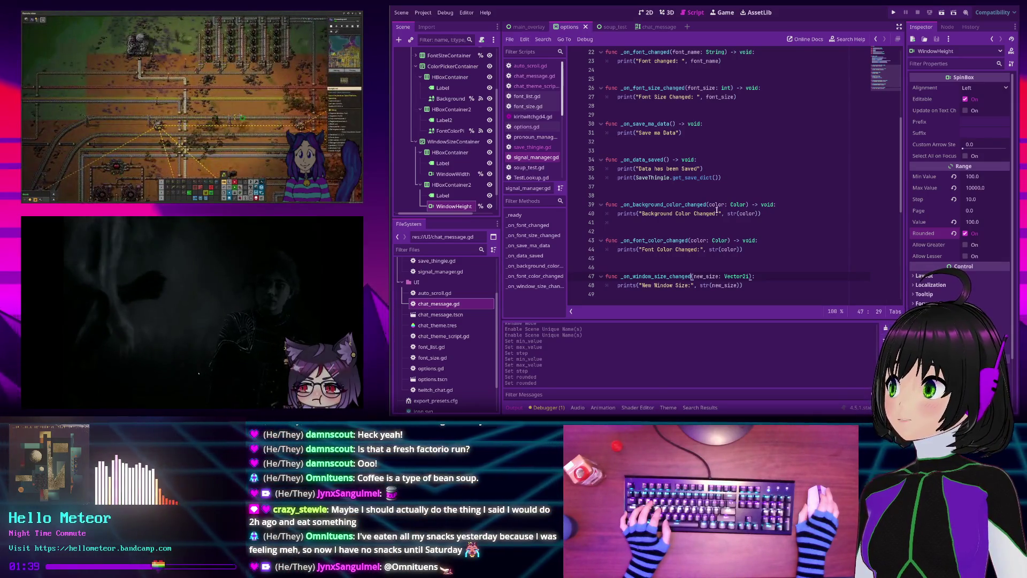
{"action": "scroll", "coordinate": [716, 210], "scroll_direction": "up", "scroll_amount": 7}
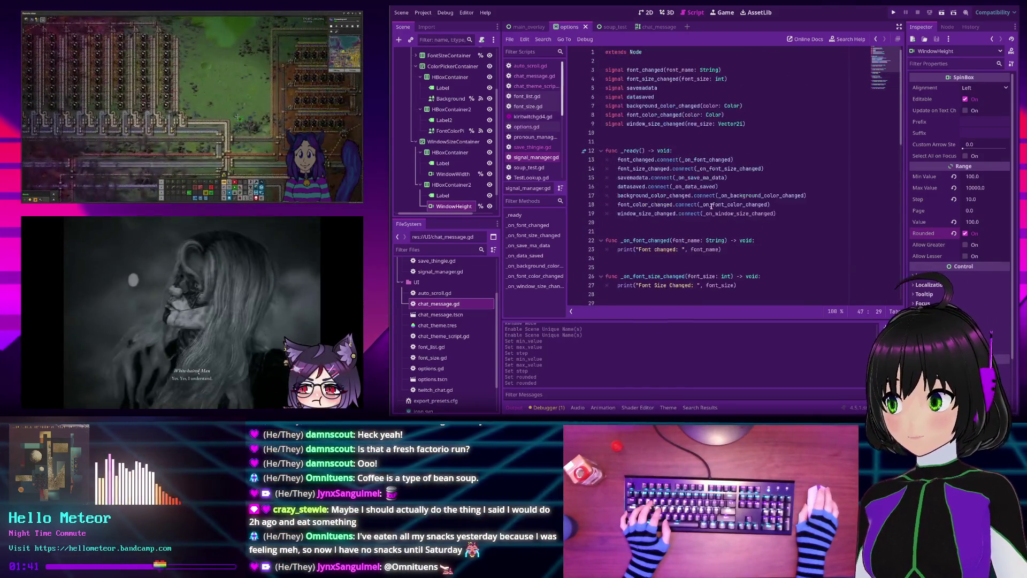
{"action": "scroll", "coordinate": [711, 206], "scroll_direction": "down", "scroll_amount": 9}
{"action": "left_click", "coordinate": [654, 244]}
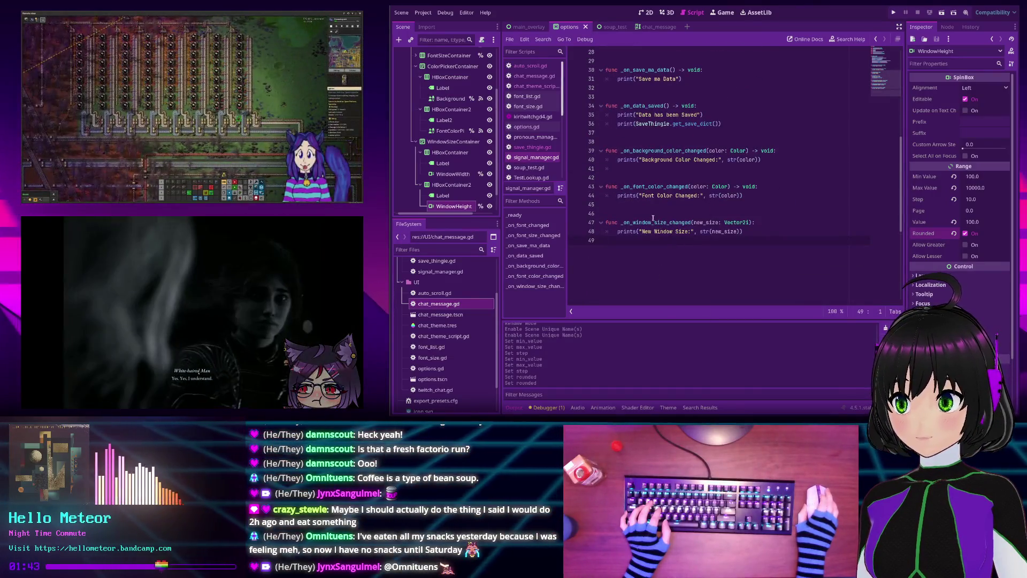
Open options.gd and show WindowWidth's signals, including value_changed, in the Node dock
{"action": "scroll", "coordinate": [653, 218], "scroll_direction": "up", "scroll_amount": 7}
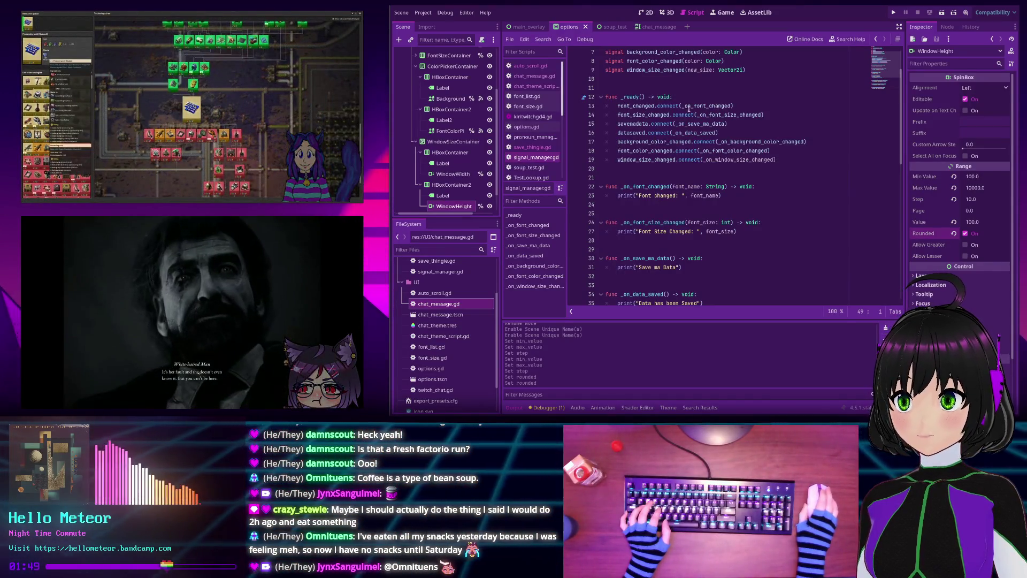
{"action": "scroll", "coordinate": [673, 160], "scroll_direction": "up", "scroll_amount": 3}
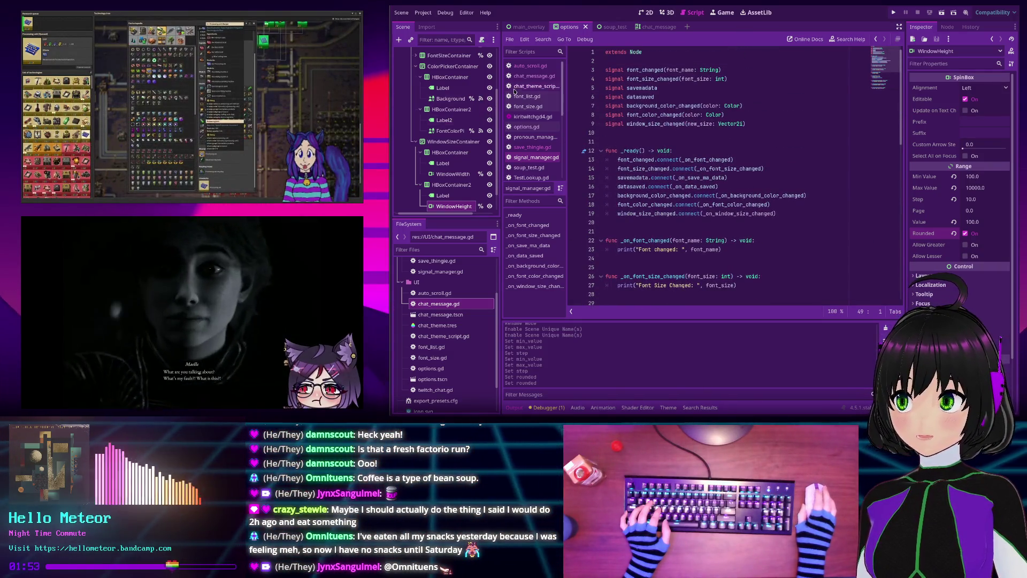
{"action": "scroll", "coordinate": [533, 148], "scroll_direction": "down", "scroll_amount": 3}
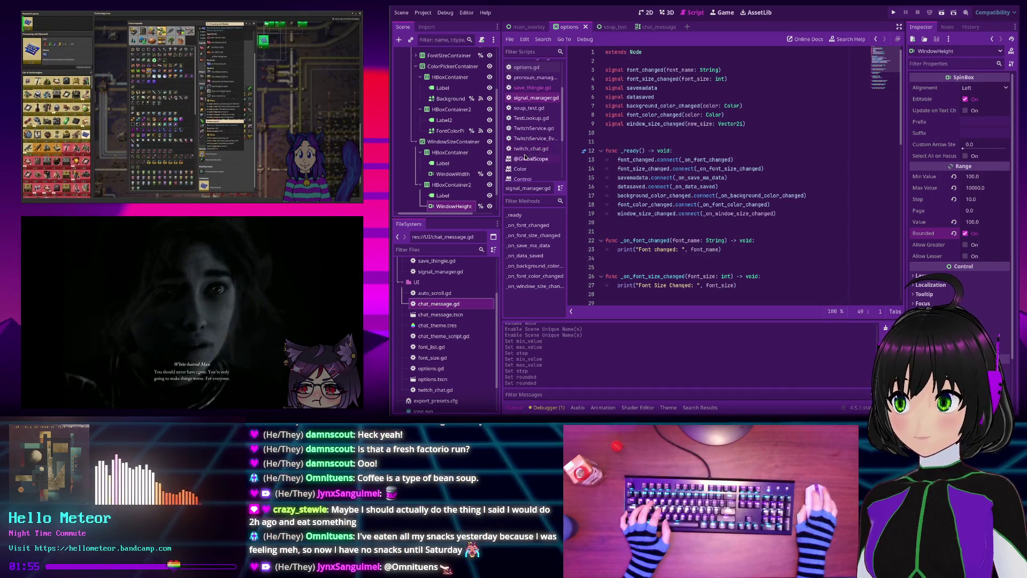
{"action": "left_click", "coordinate": [528, 149]}
{"action": "scroll", "coordinate": [528, 148], "scroll_direction": "up", "scroll_amount": 3}
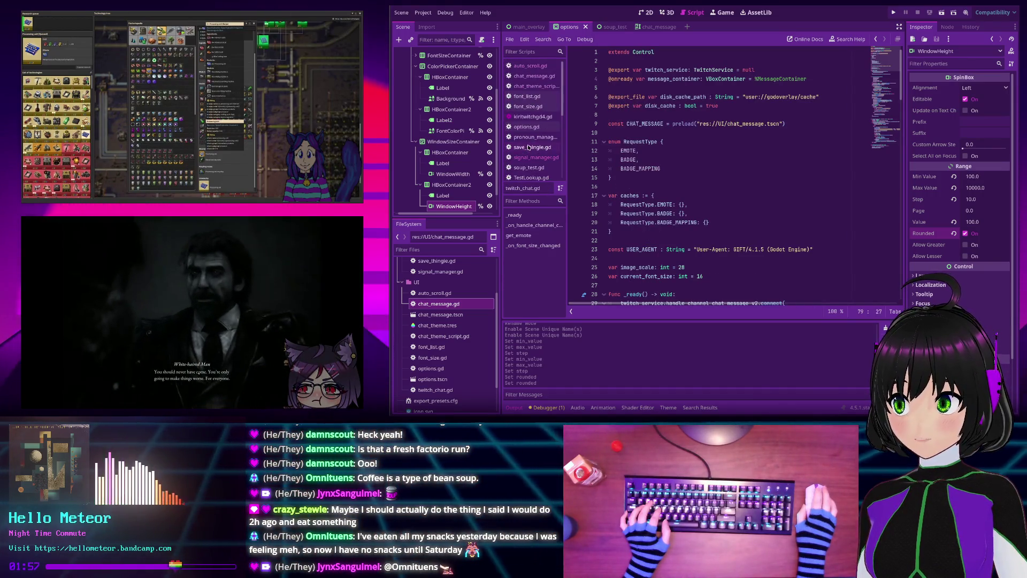
{"action": "left_click", "coordinate": [527, 127]}
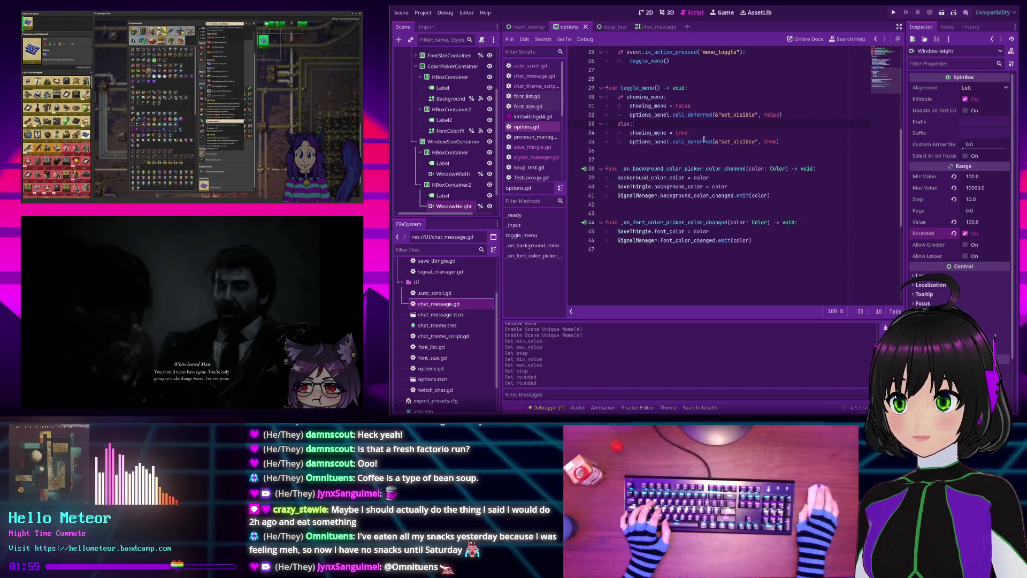
{"action": "scroll", "coordinate": [704, 142], "scroll_direction": "down", "scroll_amount": 3}
{"action": "scroll", "coordinate": [705, 141], "scroll_direction": "up", "scroll_amount": 3}
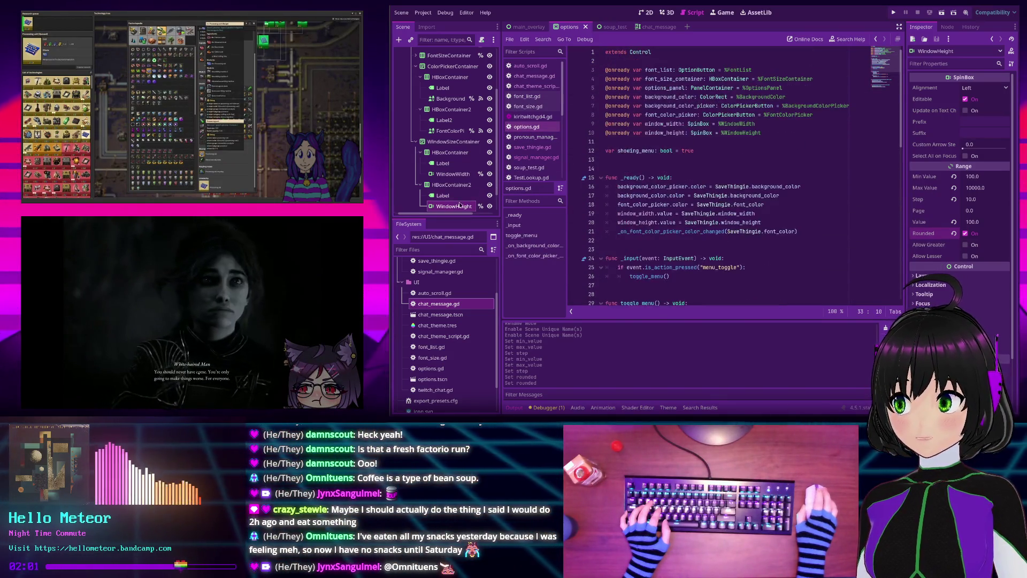
{"action": "scroll", "coordinate": [453, 161], "scroll_direction": "down", "scroll_amount": 2}
{"action": "left_click", "coordinate": [453, 152]}
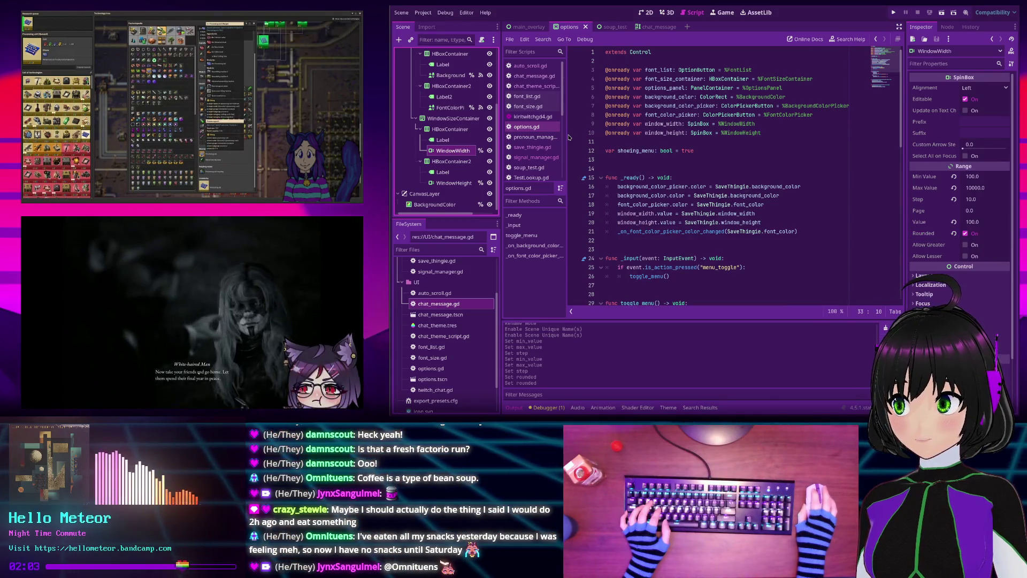
{"action": "left_click", "coordinate": [952, 28]}
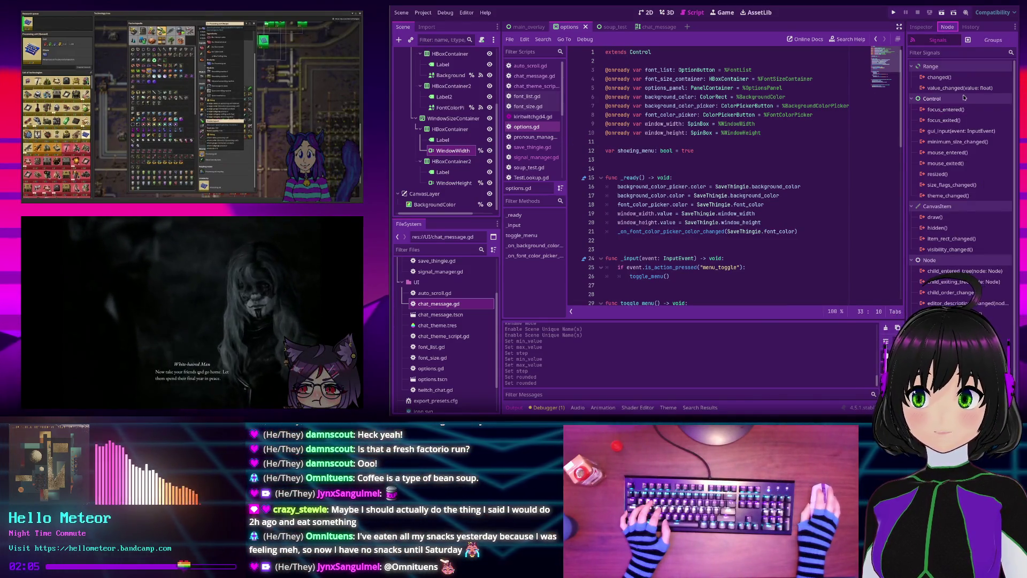
Connect WindowWidth's value_changed signal to a new _on_window_width_value_changed stub in options.gd
{"action": "mouse_move", "coordinate": [952, 89]}
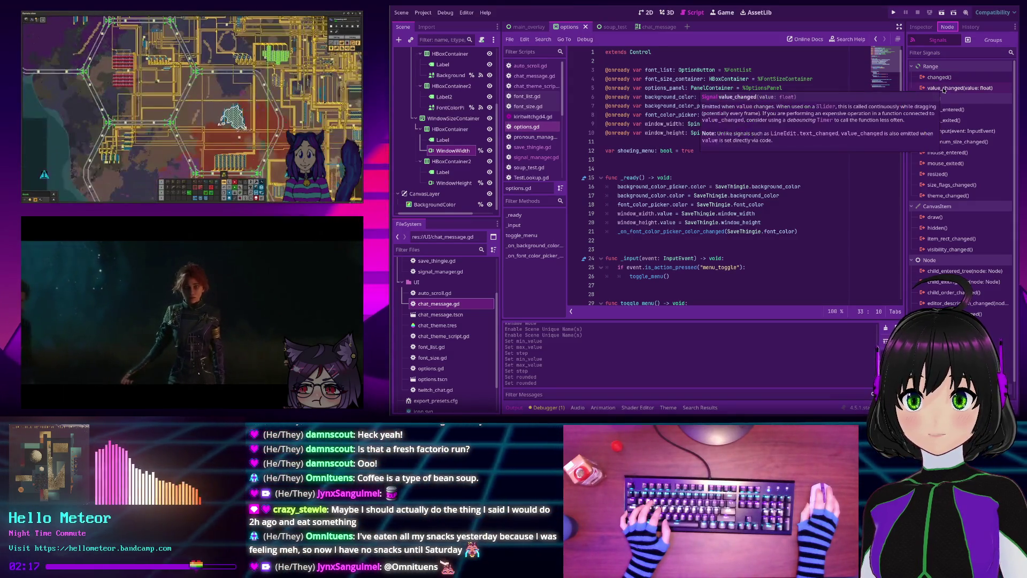
{"action": "double_click", "coordinate": [944, 89]}
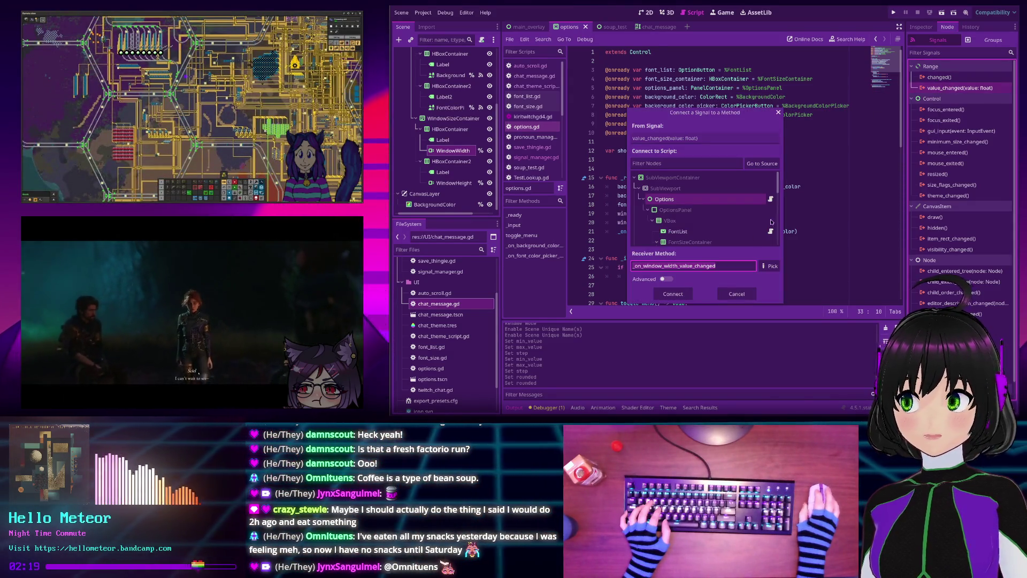
{"action": "left_click", "coordinate": [675, 295]}
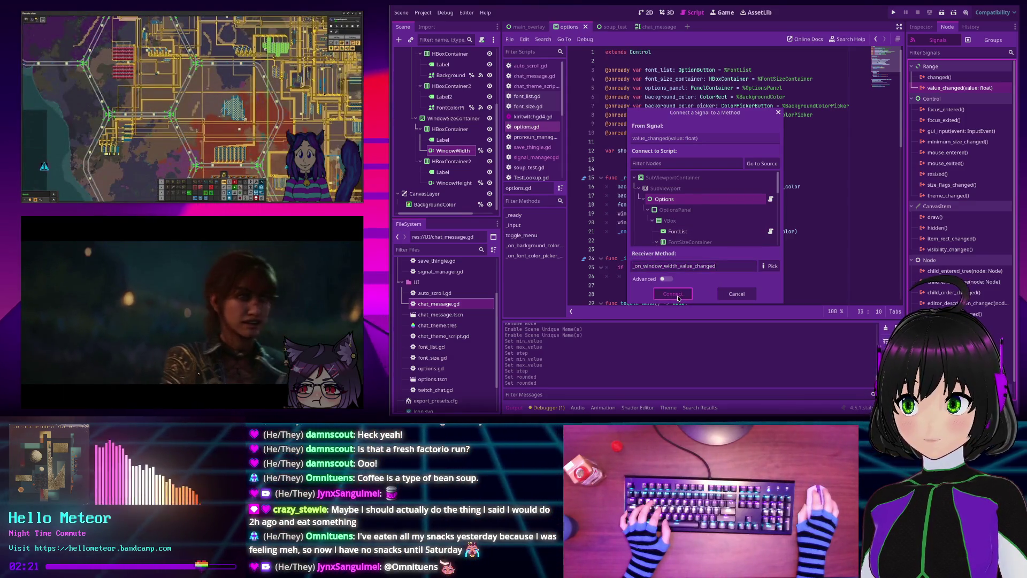
Connect WindowHeight's value_changed signal to a new _on_window_height_value_changed stub, then select the width handler's pass body
{"action": "left_click", "coordinate": [457, 183]}
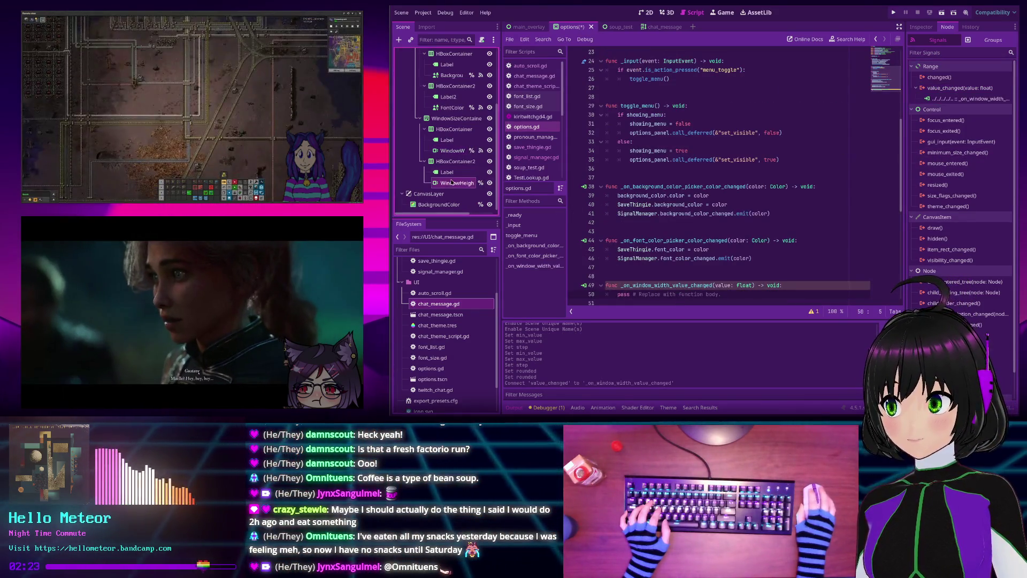
{"action": "double_click", "coordinate": [957, 87]}
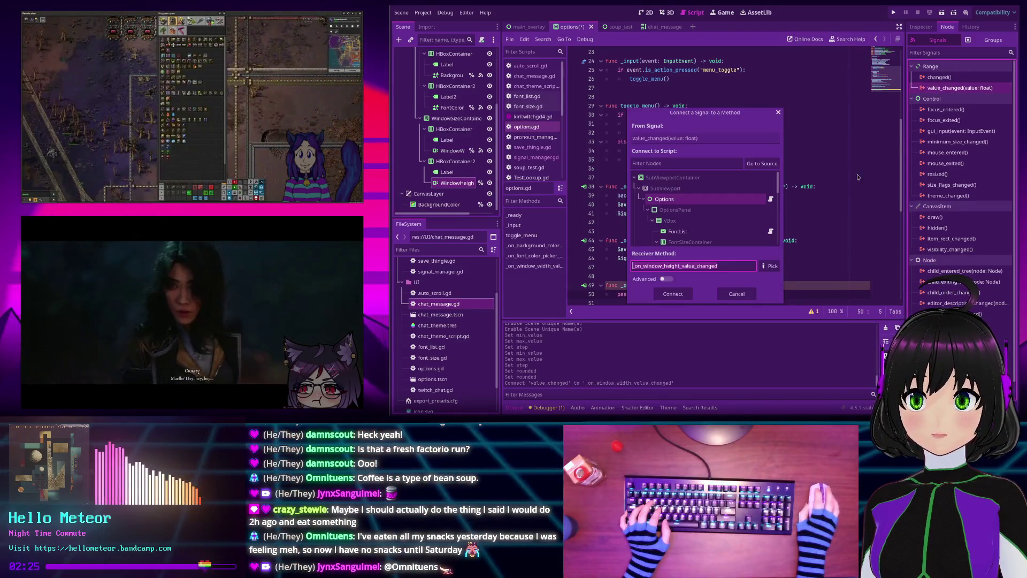
{"action": "left_click", "coordinate": [678, 295]}
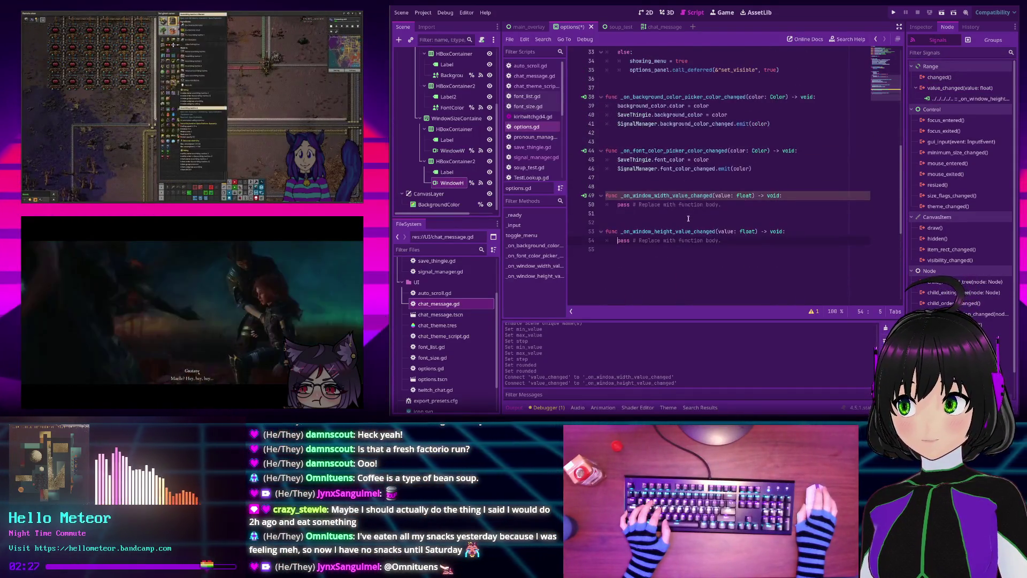
{"action": "left_click_drag", "start_coordinate": [723, 205], "coordinate": [618, 204]}
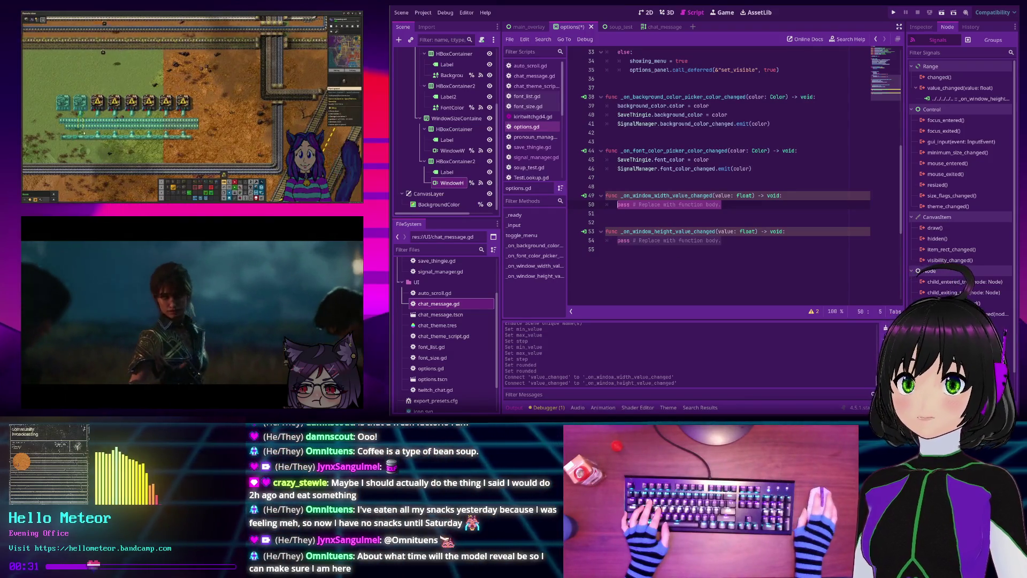
Show the overlay's stream-control menu over the screen with F1
{"action": "key", "text": "F1"}
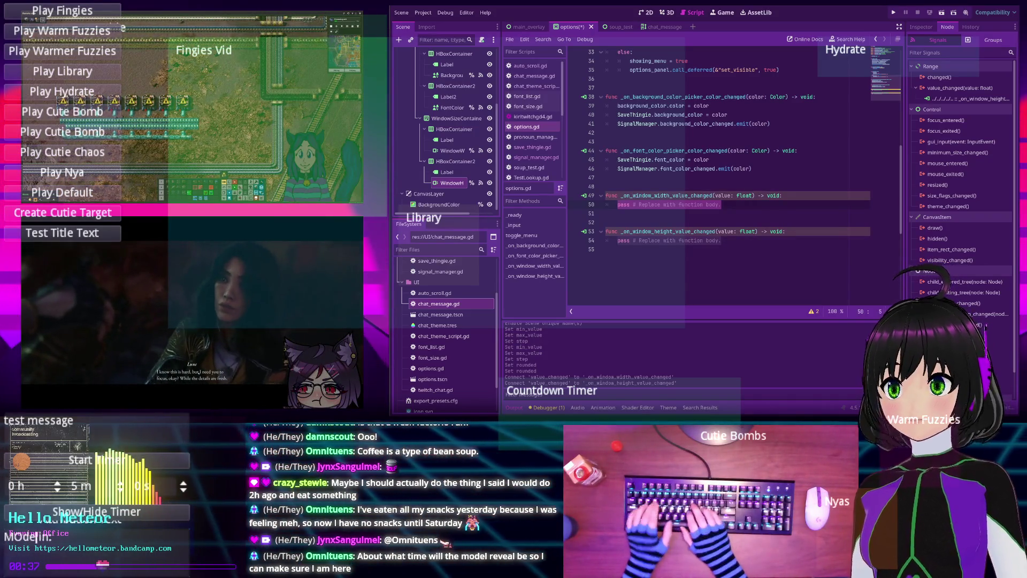
Complete the countdown title 'New Model Reveal in:' and toggle the overlay menu, leaving about 14:30 remaining
{"action": "type", "text": "del Reve"}
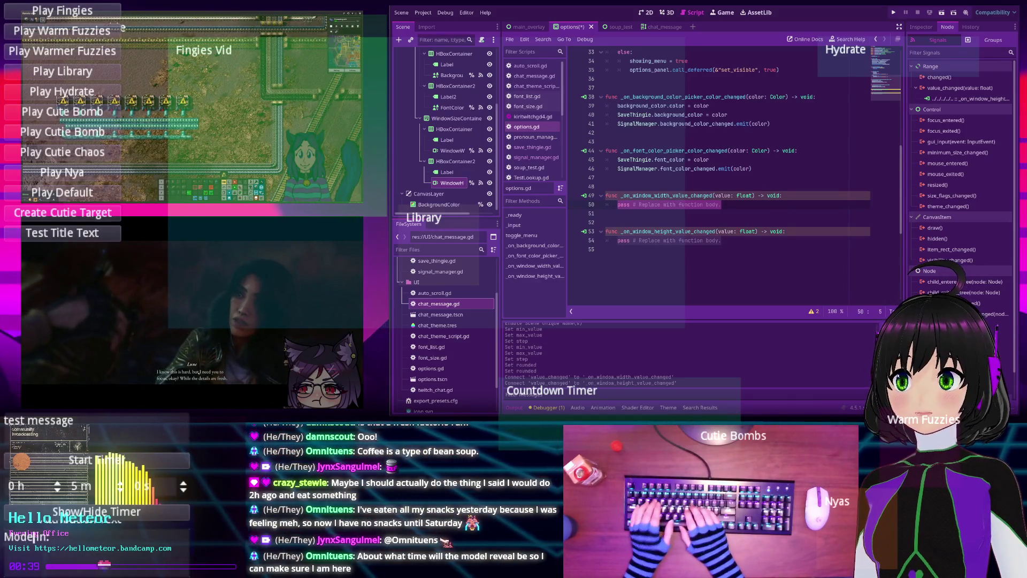
{"action": "type", "text": "al i"}
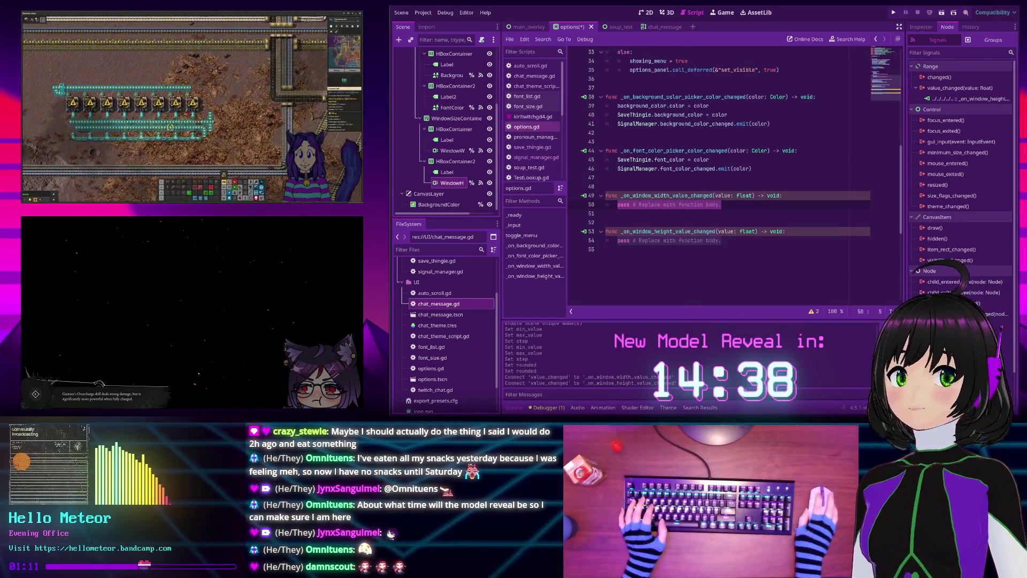
{"action": "key", "text": "F5"}
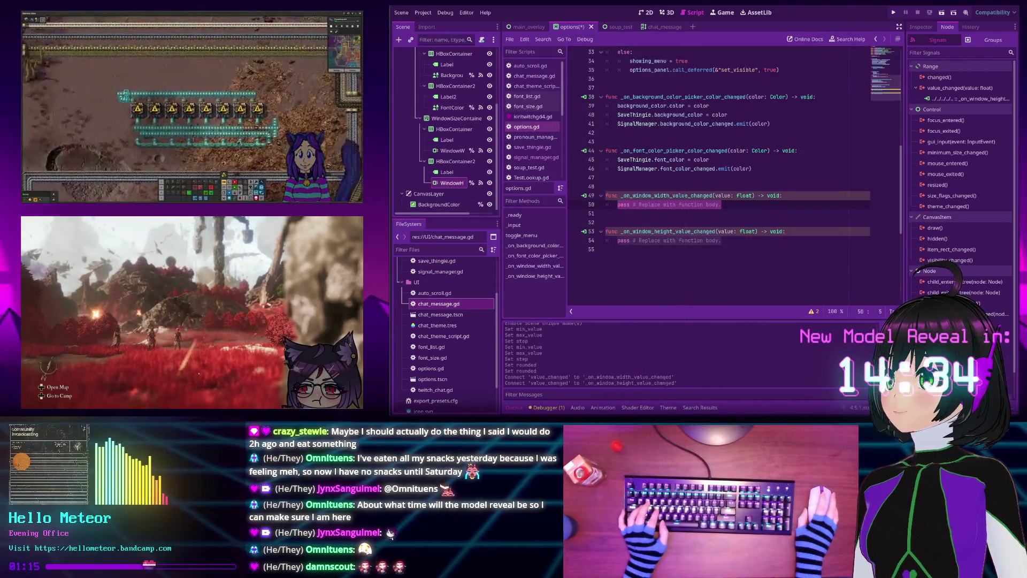
{"action": "key", "text": "F5"}
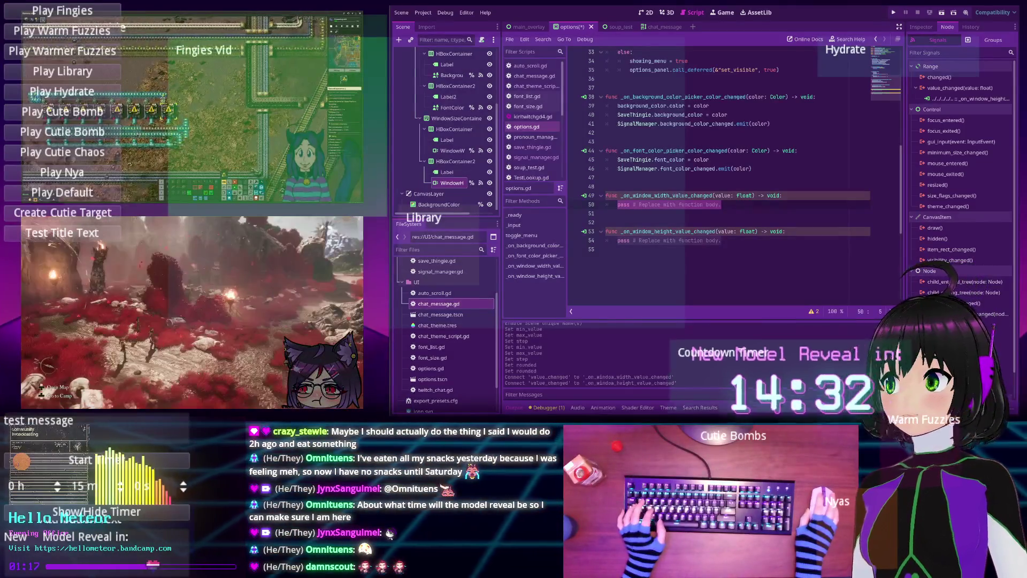
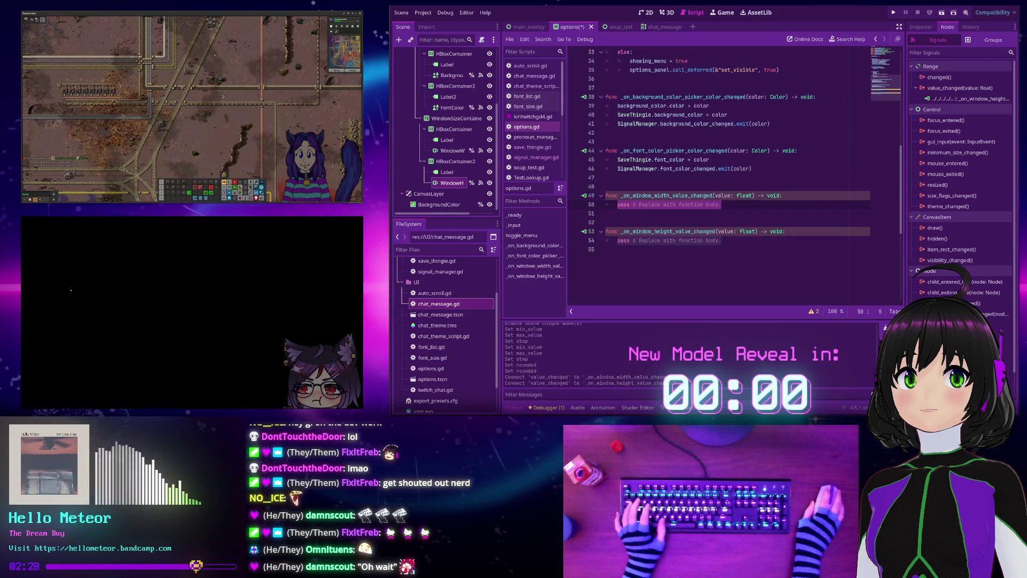
Bring up SnekStudio's File/Settings/Modules menu bar, opening and closing the File menu without choosing anything
{"action": "key", "text": "Escape"}
{"action": "key", "text": "Escape"}
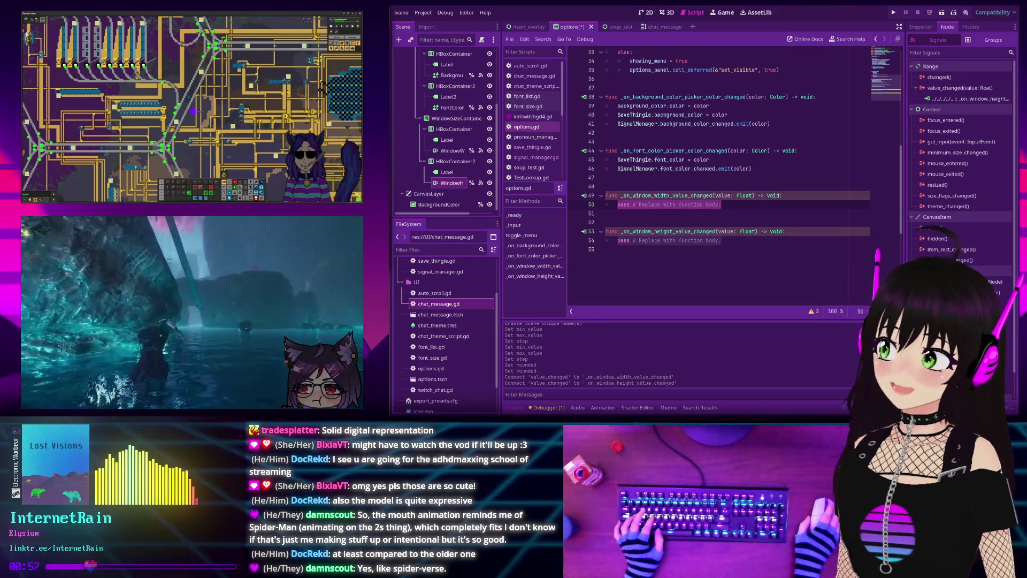
{"action": "left_click", "coordinate": [699, 257]}
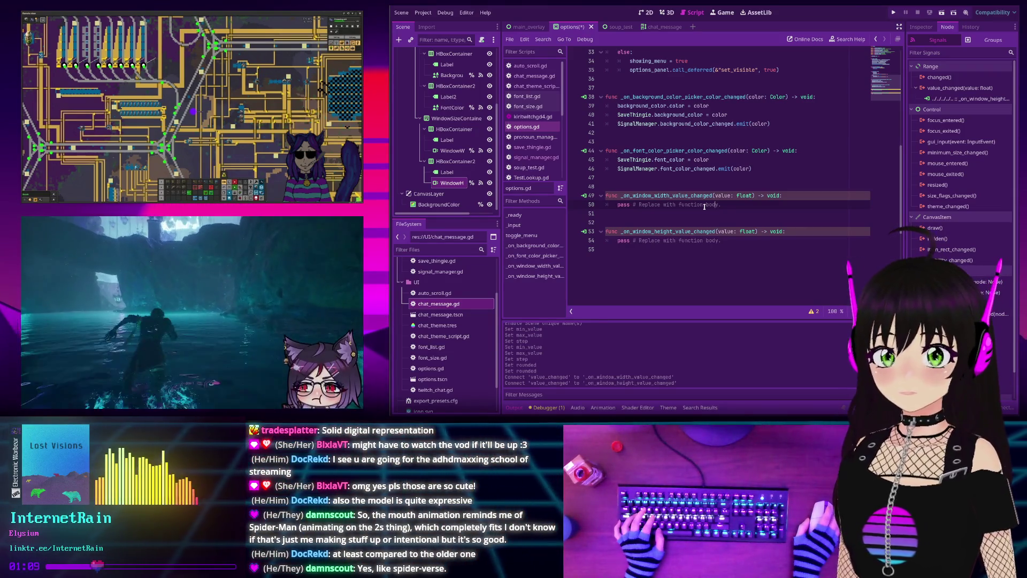
{"action": "key", "text": "alt+f"}
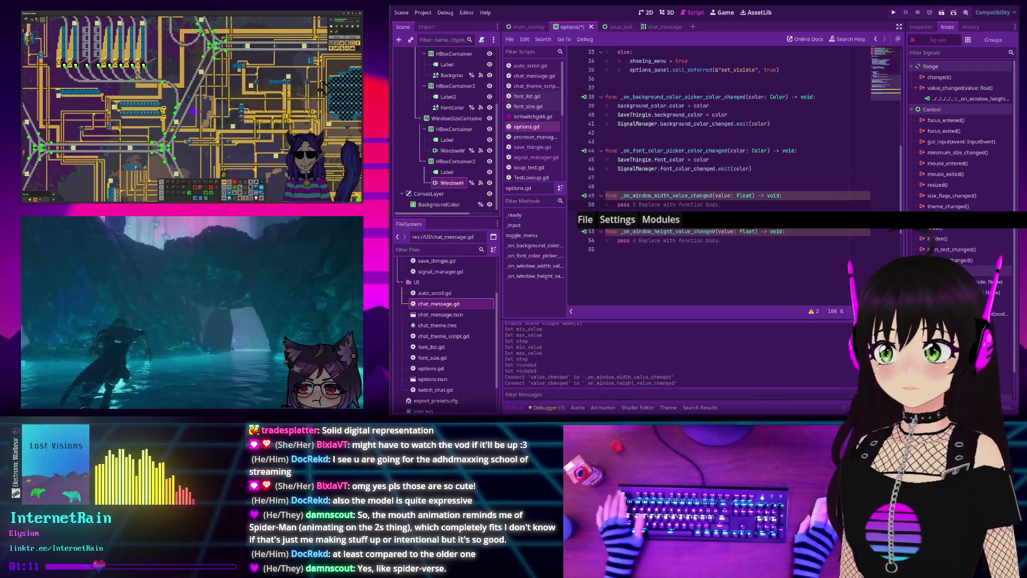
{"action": "key", "text": "Escape"}
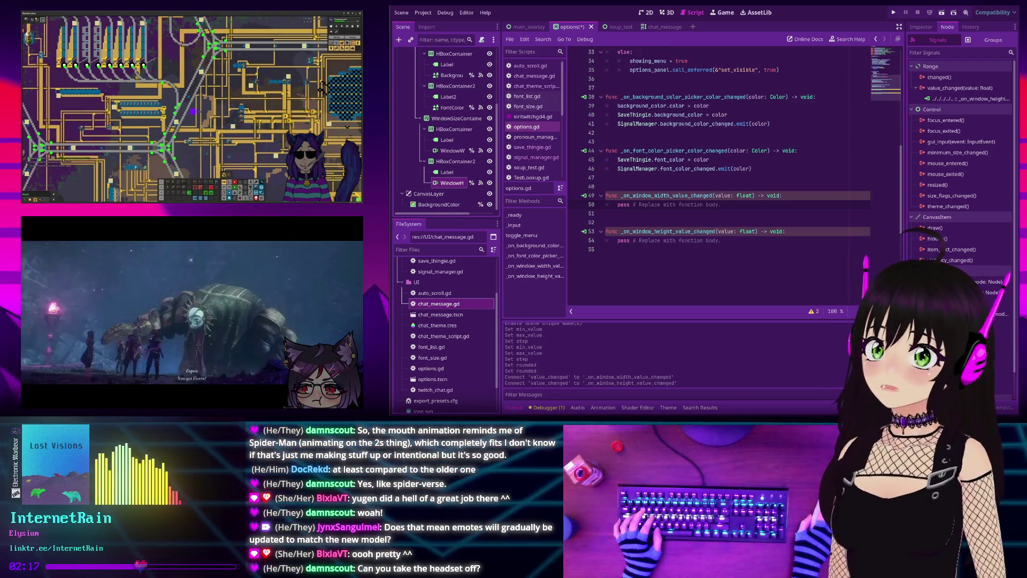
{"action": "left_click", "coordinate": [585, 220]}
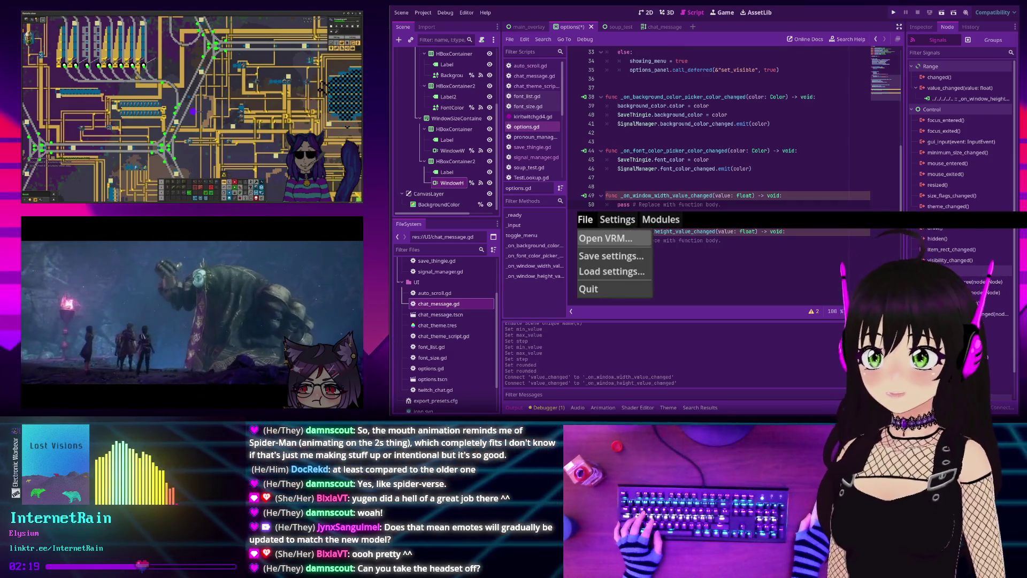
{"action": "left_click", "coordinate": [604, 238]}
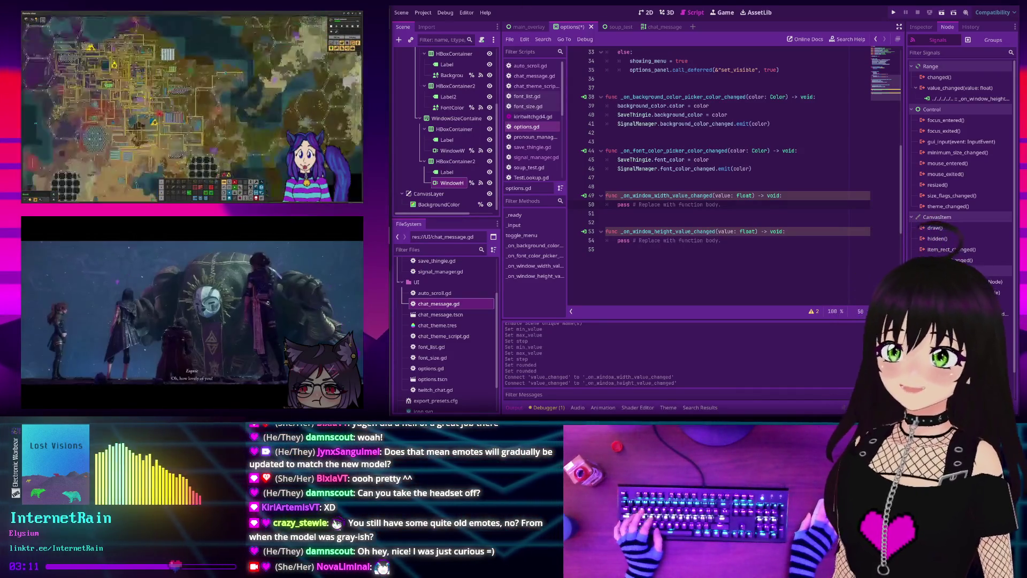
{"action": "left_click", "coordinate": [585, 219]}
{"action": "key", "text": "Escape"}
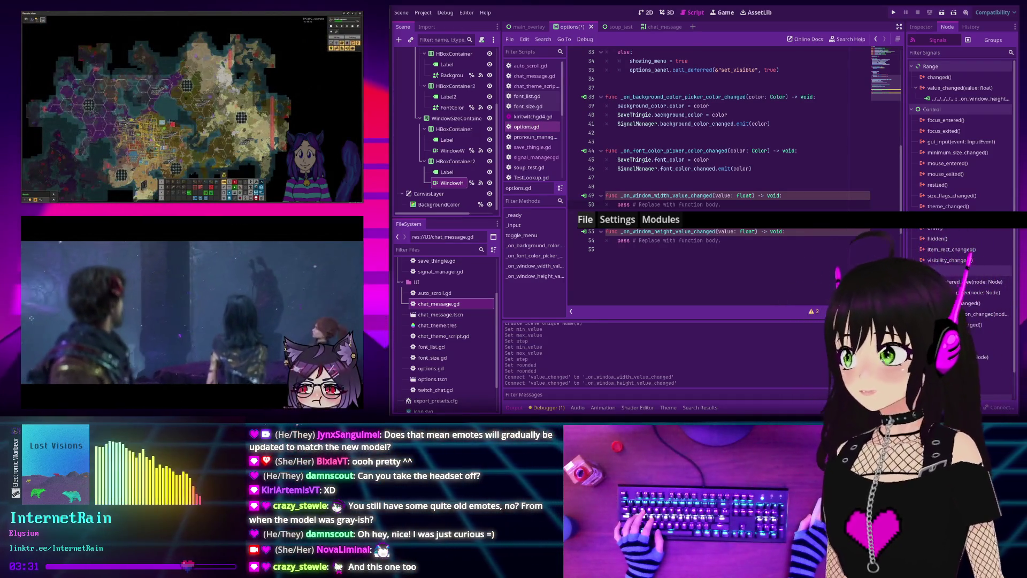
{"action": "key", "text": "Escape"}
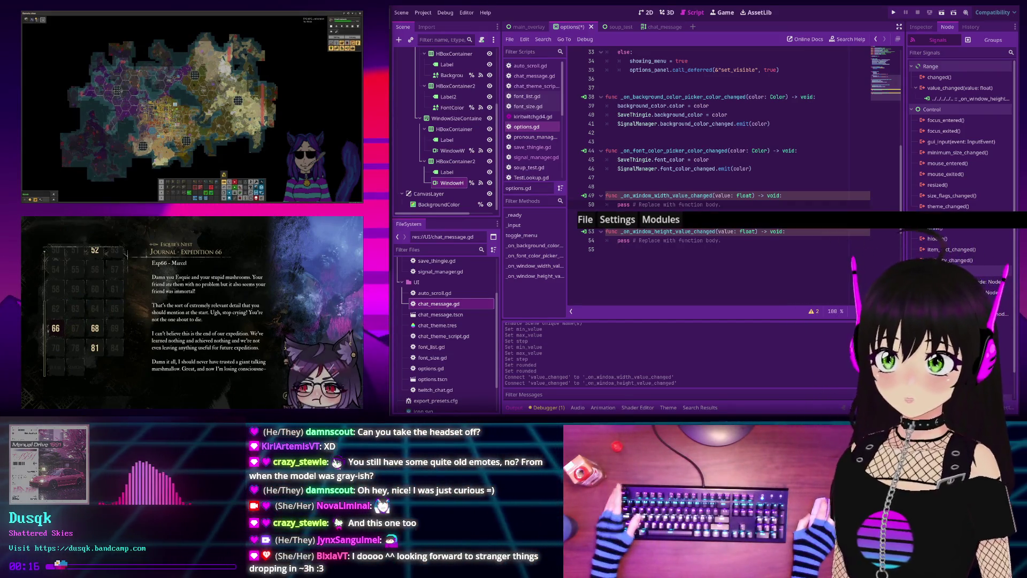
Open the Modules > Mods list and select LipSync to view its settings
{"action": "left_click", "coordinate": [661, 219]}
{"action": "left_click", "coordinate": [665, 235]}
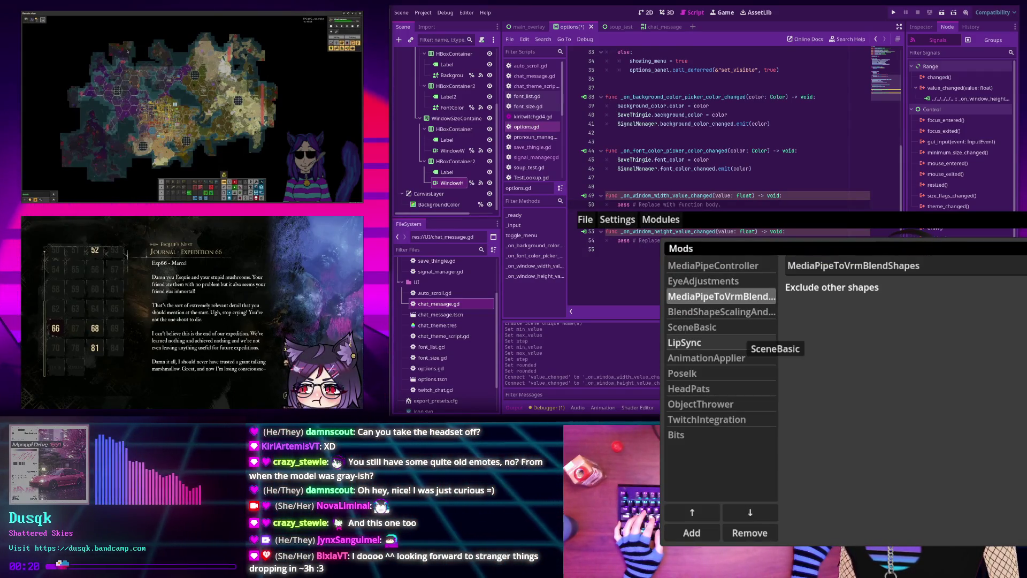
{"action": "left_click", "coordinate": [696, 342]}
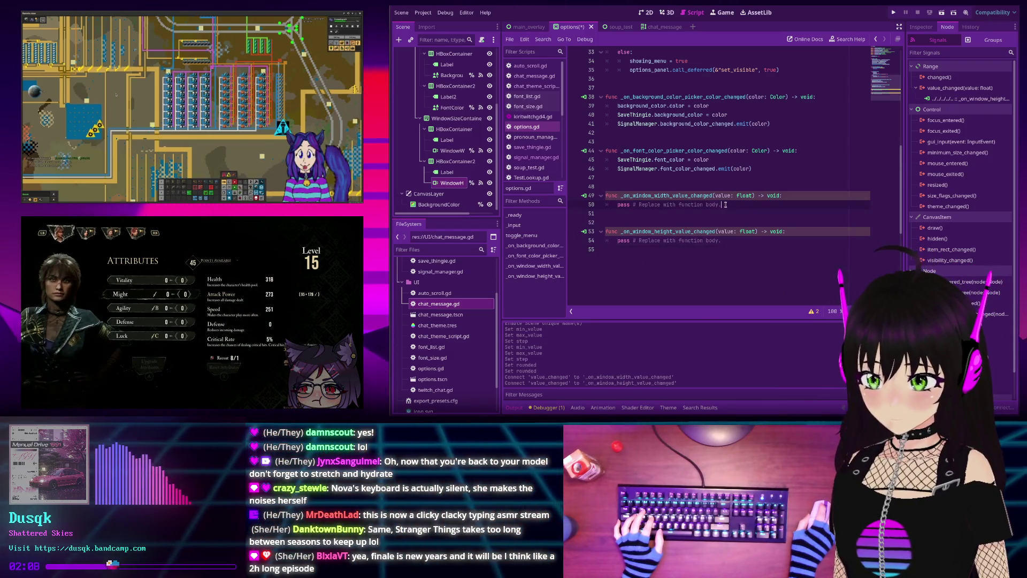
Delete the placeholder pass line from the _on_window_width_value_changed handler
{"action": "key", "text": "shift+Home"}
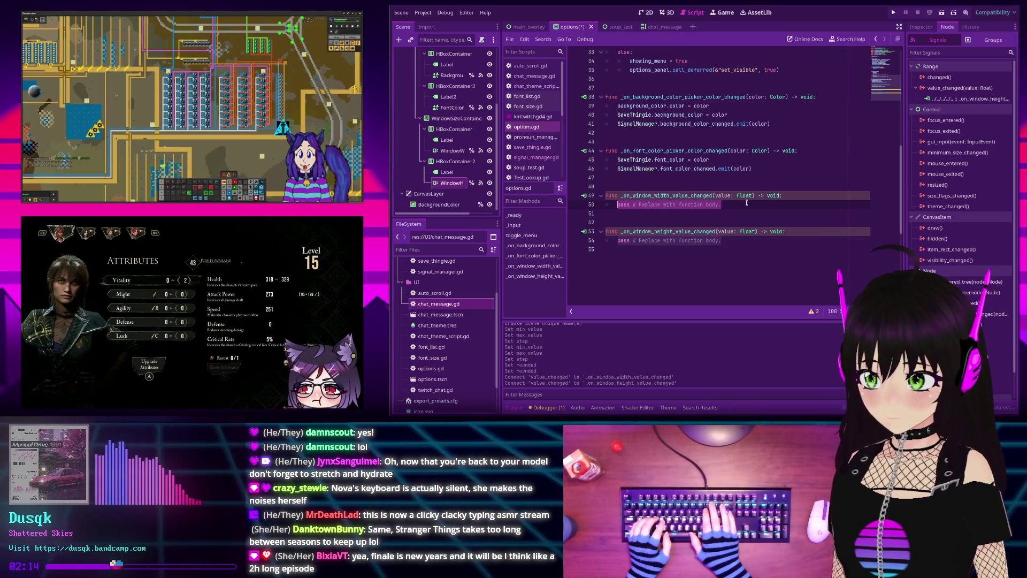
{"action": "key", "text": "BackSpace"}
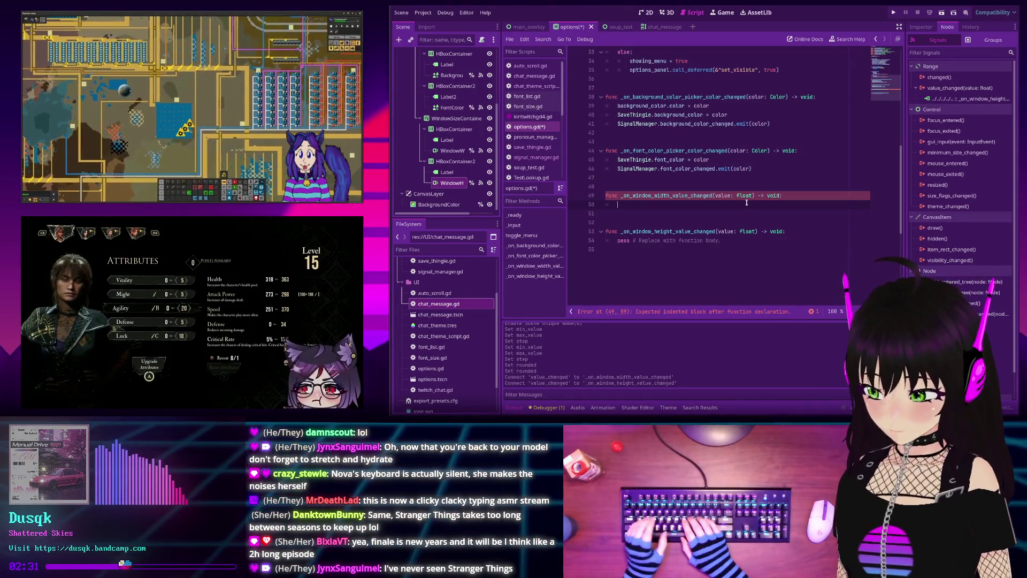
{"action": "type", "text": "get_w"}
{"action": "key", "text": "BackSpace"}
{"action": "key", "text": "BackSpace"}
{"action": "key", "text": "BackSpace"}
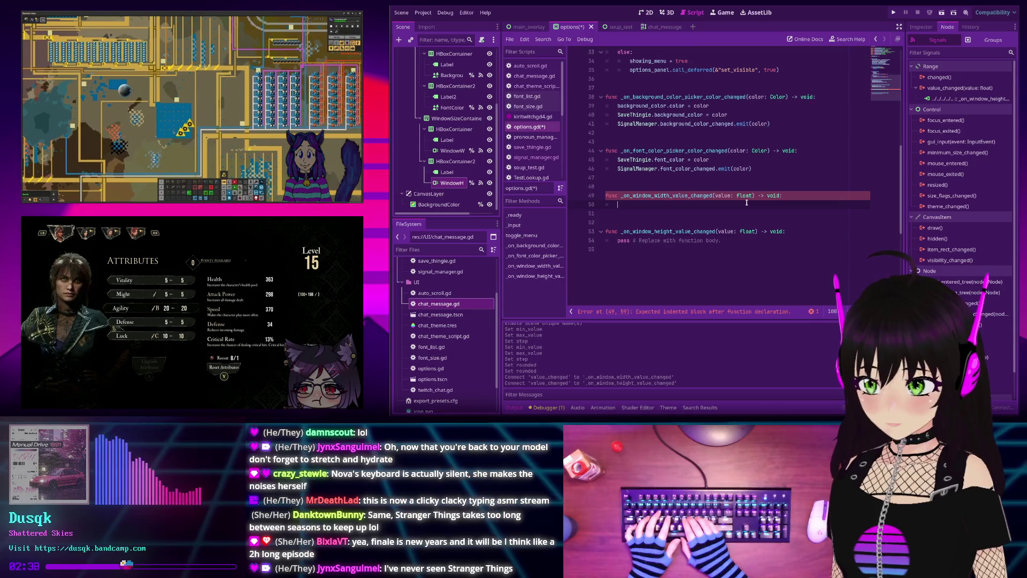
Write SignalManager.window_size_changed.emit(Vector2i( with autocomplete, breaking the arguments onto a new line
{"action": "type", "text": "Sign"}
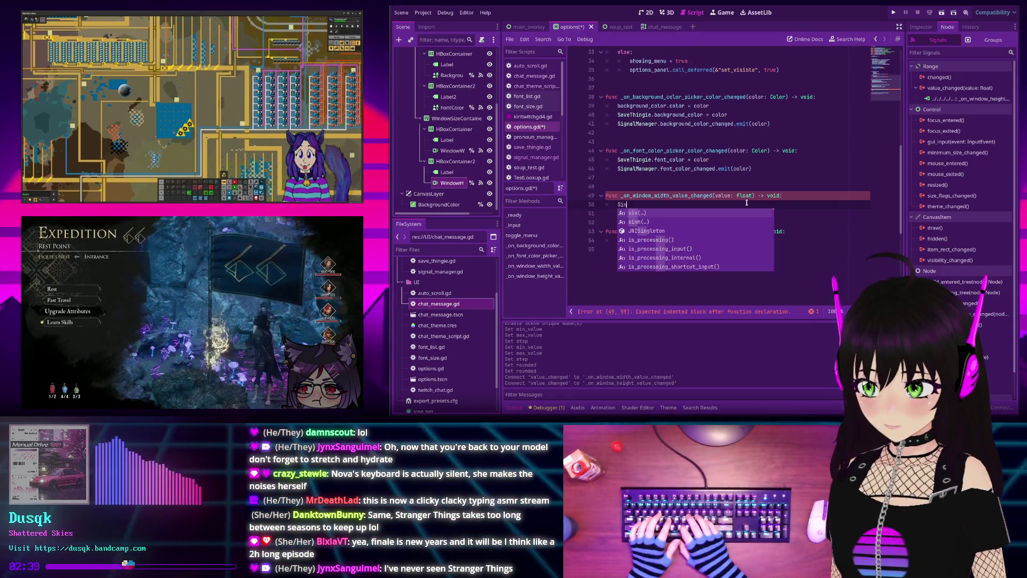
{"action": "type", "text": "alManager."}
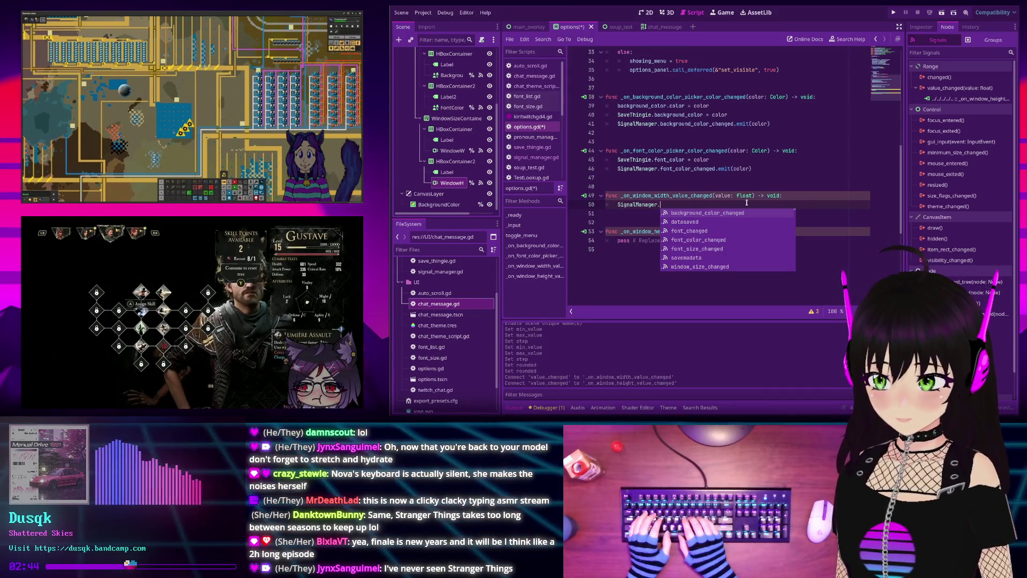
{"action": "key", "text": "Down"}
{"action": "key", "text": "Down"}
{"action": "key", "text": "Down"}
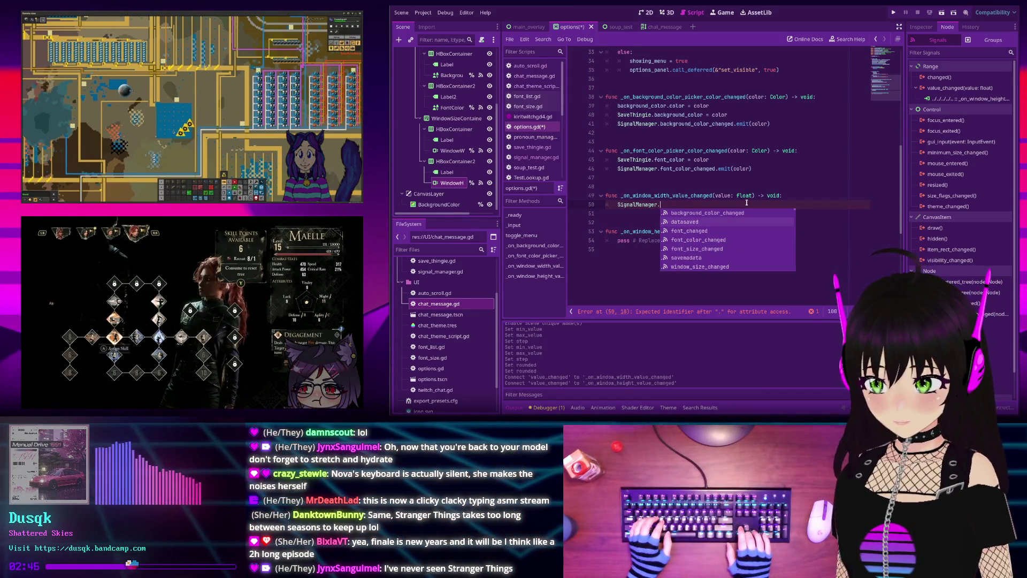
{"action": "key", "text": "Return"}
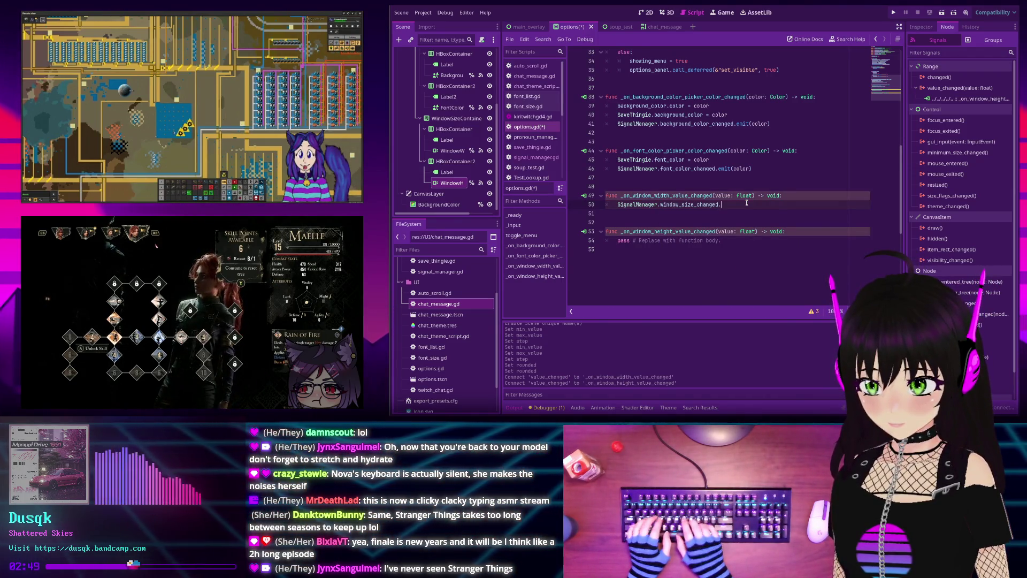
{"action": "type", "text": ".emit"}
{"action": "key", "text": "Return"}
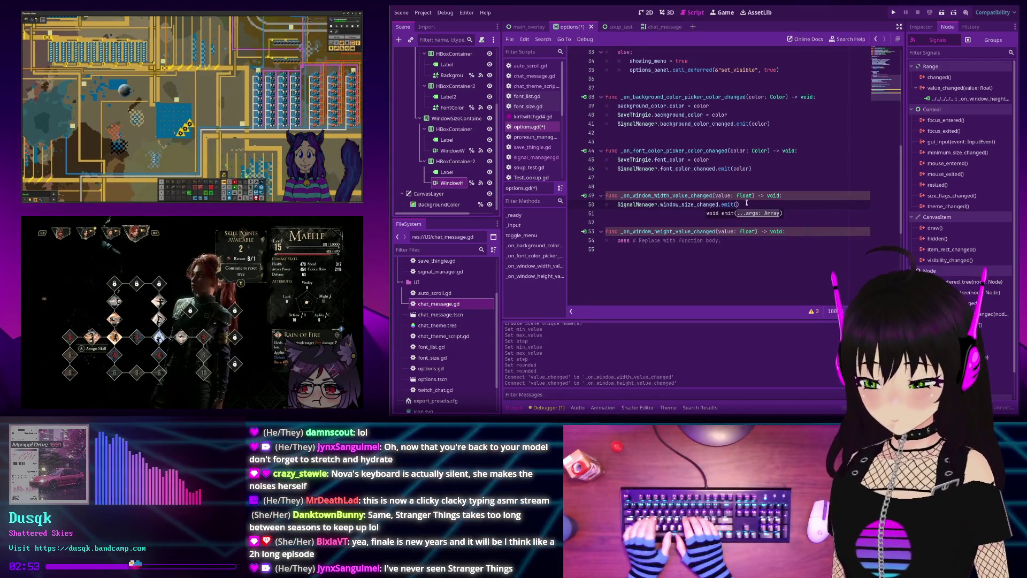
{"action": "type", "text": "Vector"}
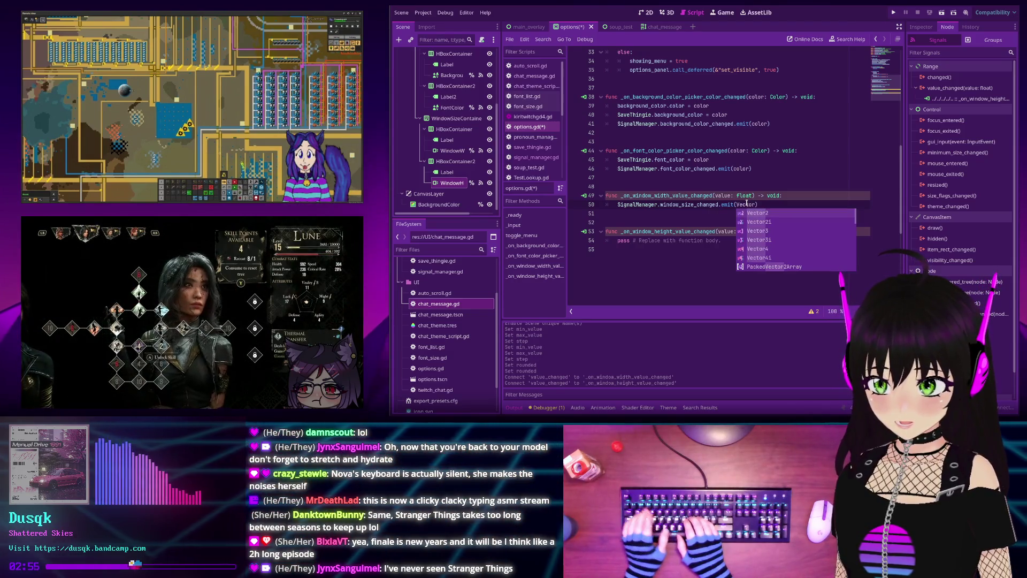
{"action": "key", "text": "Down"}
{"action": "key", "text": "Return"}
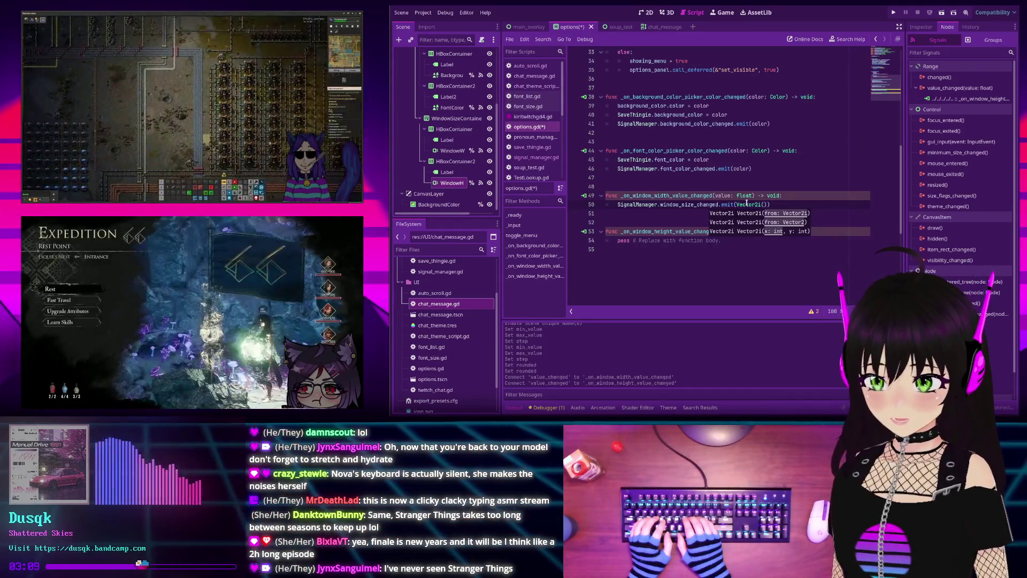
{"action": "key", "text": "Return"}
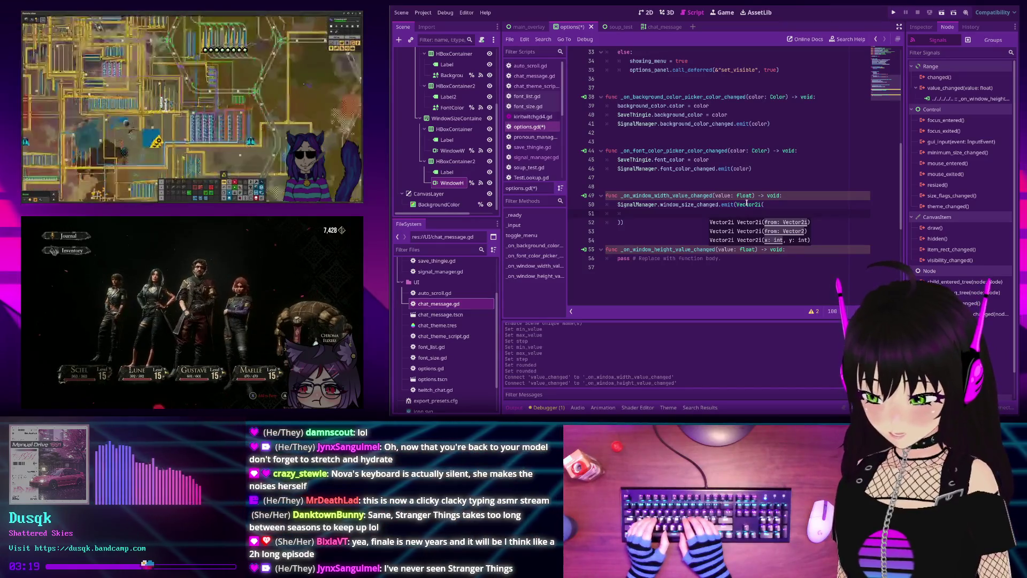
Fill in the Vector2i arguments as value and SaveThingie.window_width
{"action": "type", "text": "val"}
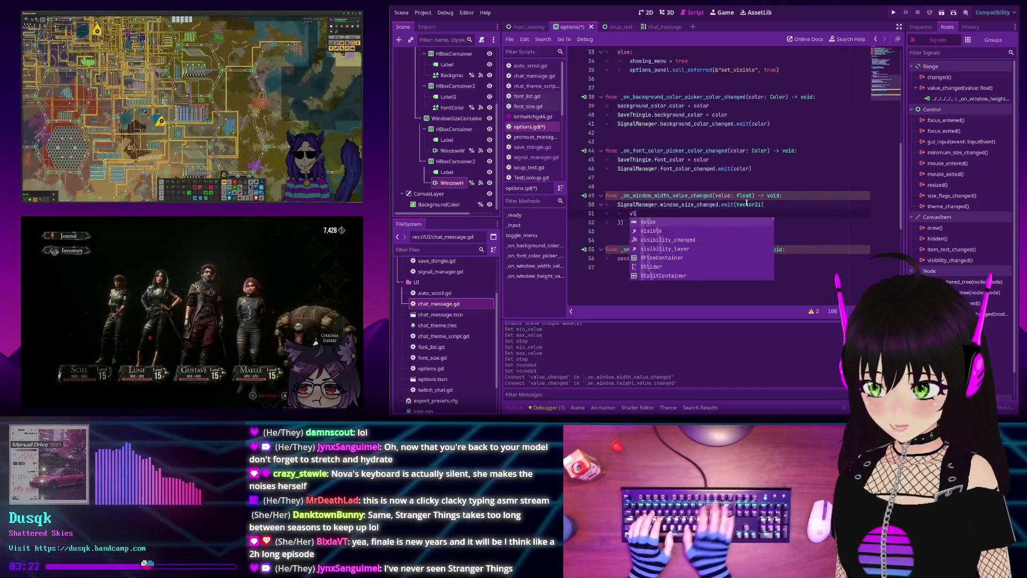
{"action": "type", "text": "ue,"}
{"action": "key", "text": "Return"}
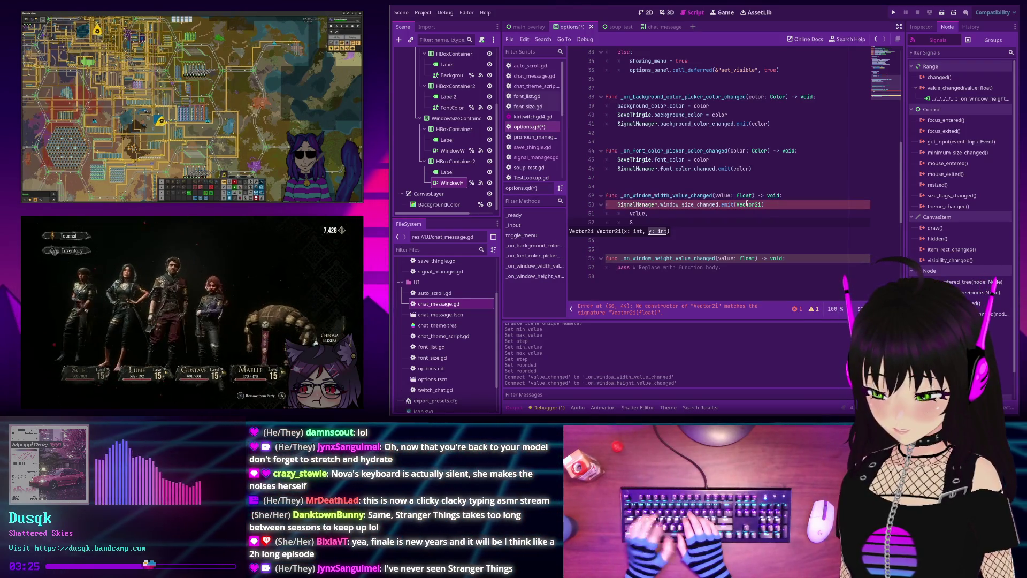
{"action": "type", "text": "aveThingie."}
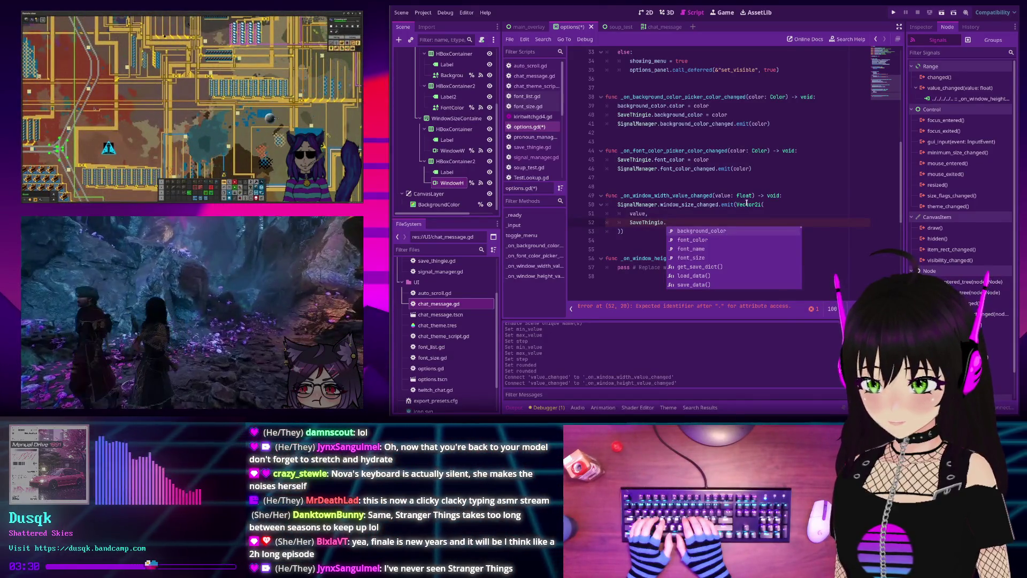
{"action": "type", "text": "win"}
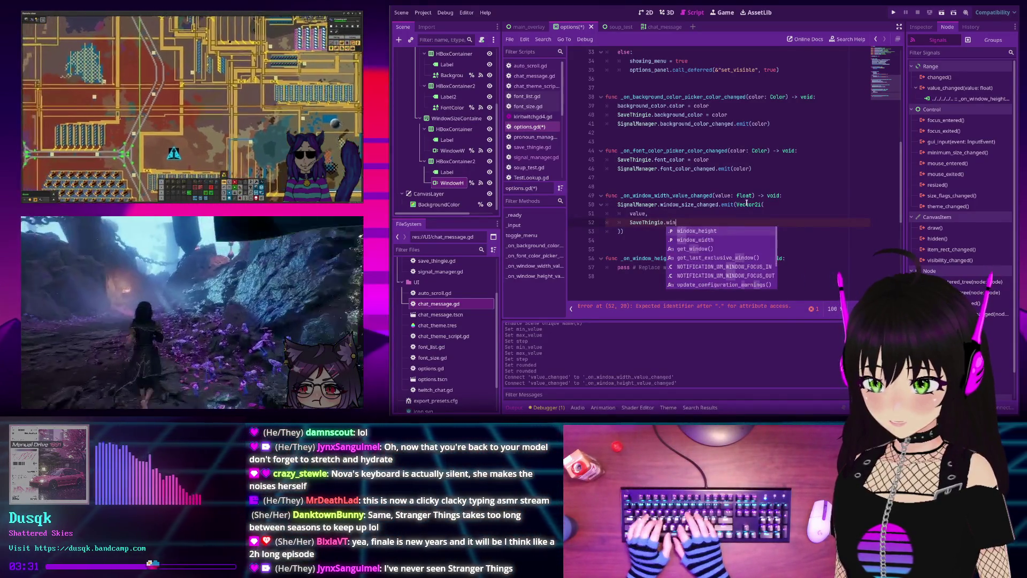
{"action": "key", "text": "Down"}
{"action": "key", "text": "Return"}
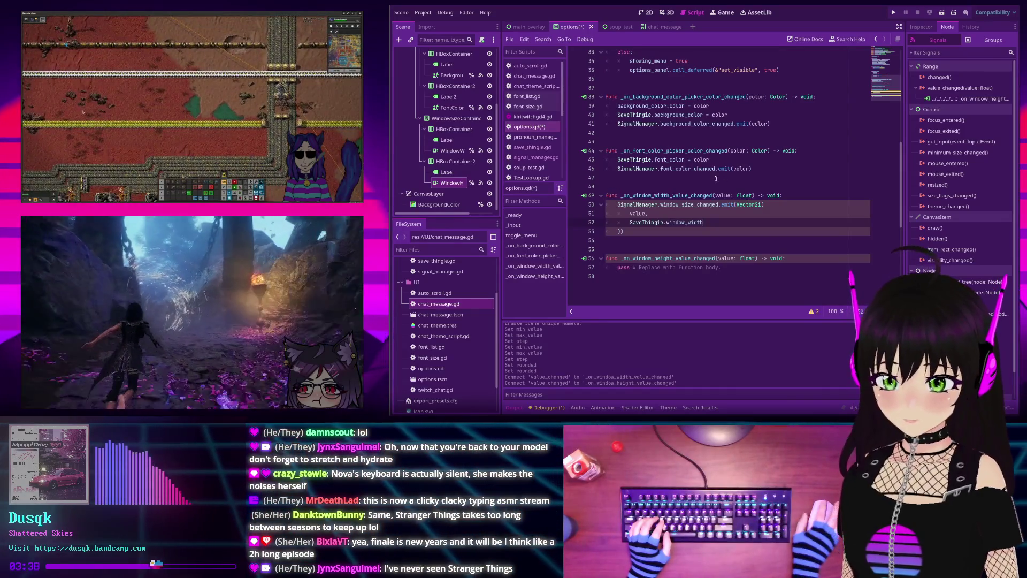
{"action": "left_click", "coordinate": [811, 312]}
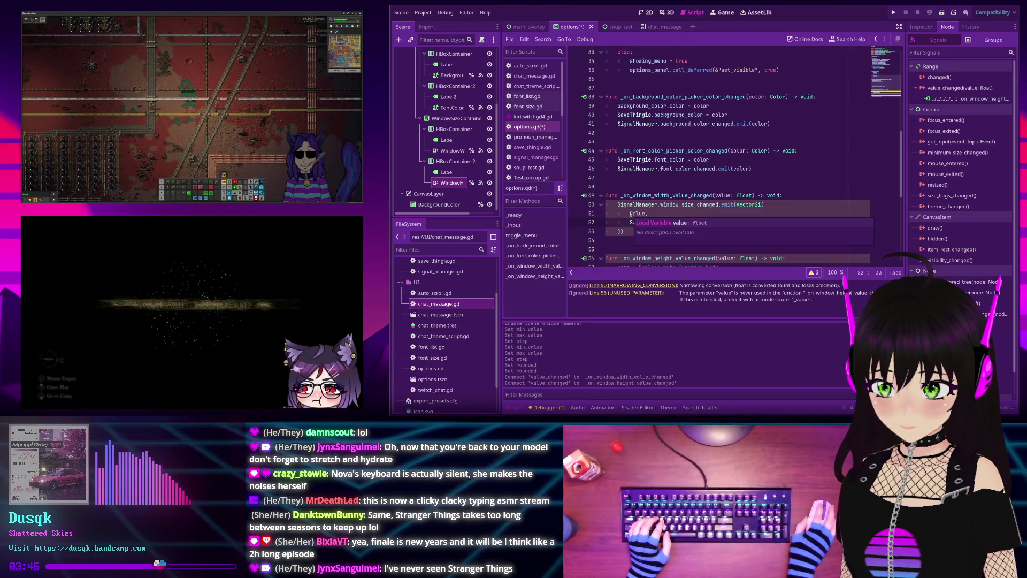
Wrap value in int() on line 51, then select the width handler's emit block
{"action": "left_click", "coordinate": [631, 214]}
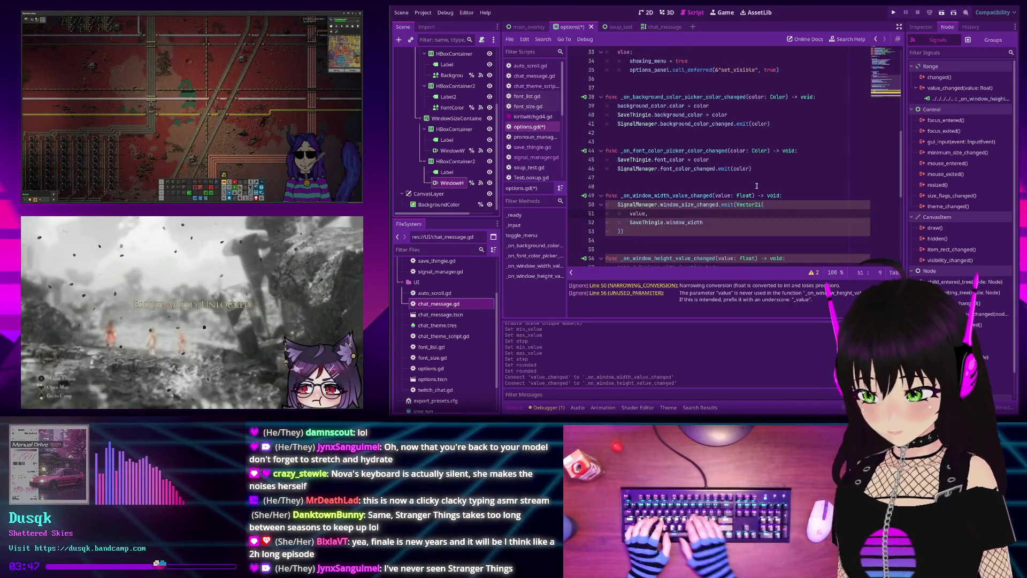
{"action": "type", "text": "int("}
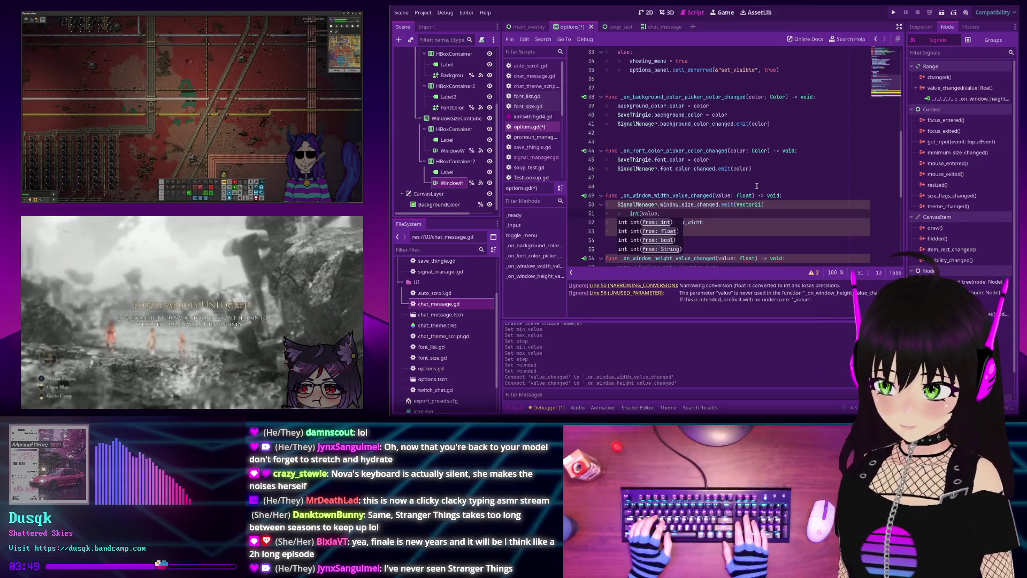
{"action": "key", "text": "Right"}
{"action": "key", "text": "Right"}
{"action": "key", "text": "Right"}
{"action": "type", "text": ")"}
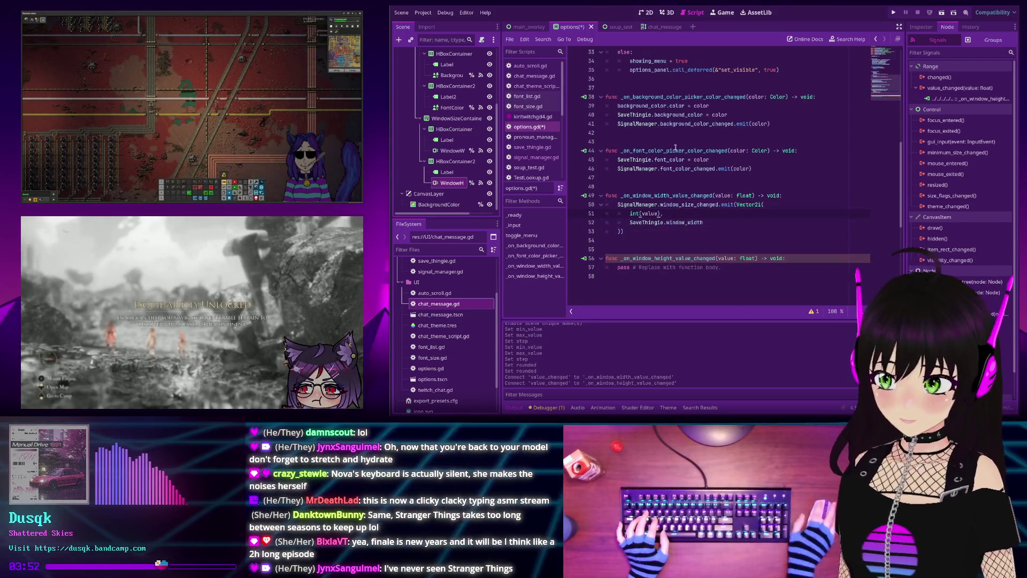
{"action": "left_click", "coordinate": [716, 224]}
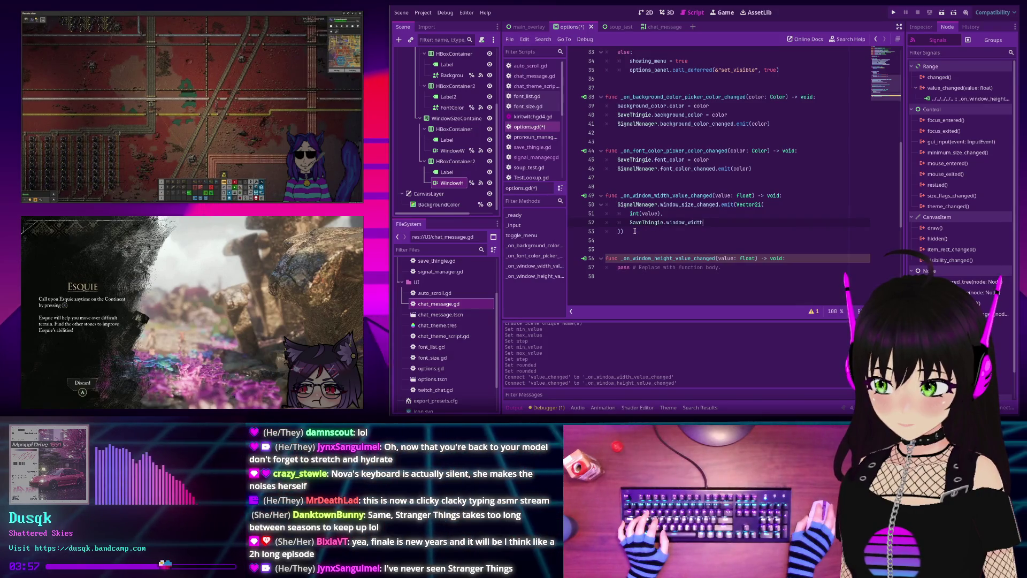
{"action": "left_click_drag", "start_coordinate": [626, 230], "coordinate": [617, 204]}
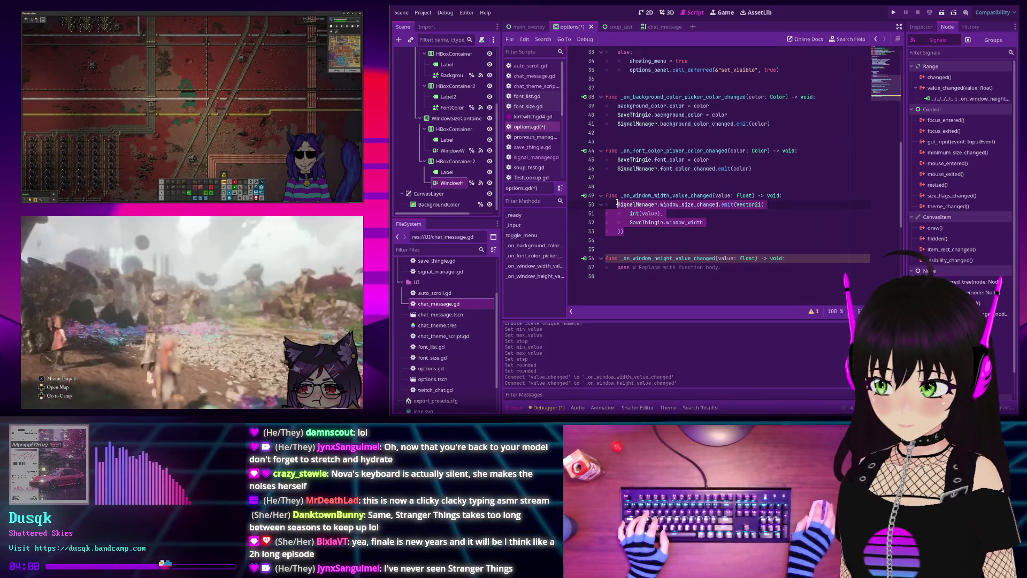
Paste the emit block over the height handler's pass, using Vector2i(SaveThingie.window_height, int(value)), and save
{"action": "left_click_drag", "start_coordinate": [723, 269], "coordinate": [615, 267]}
{"action": "key", "text": "ctrl+v"}
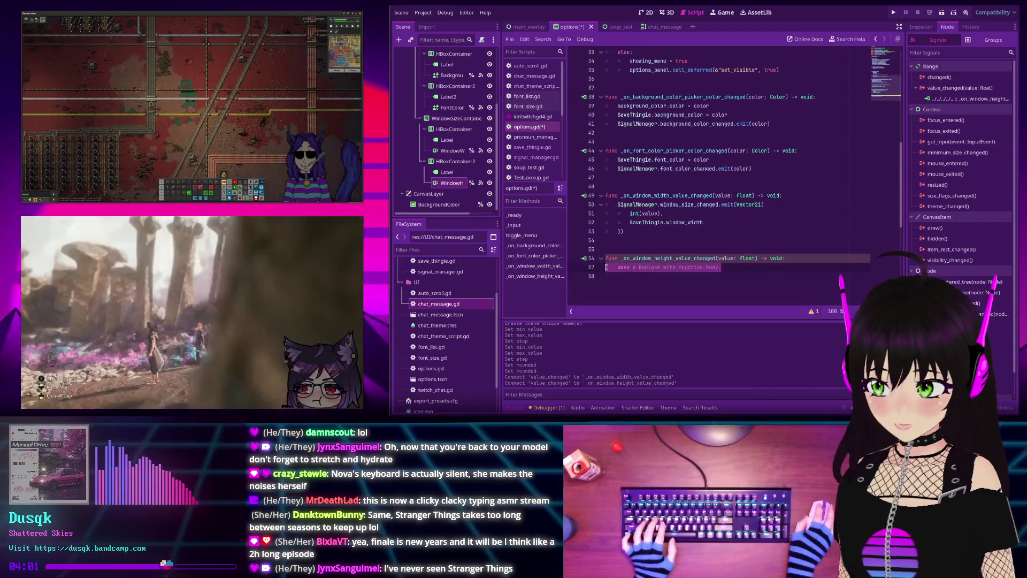
{"action": "scroll", "coordinate": [663, 281], "scroll_direction": "down", "scroll_amount": 1}
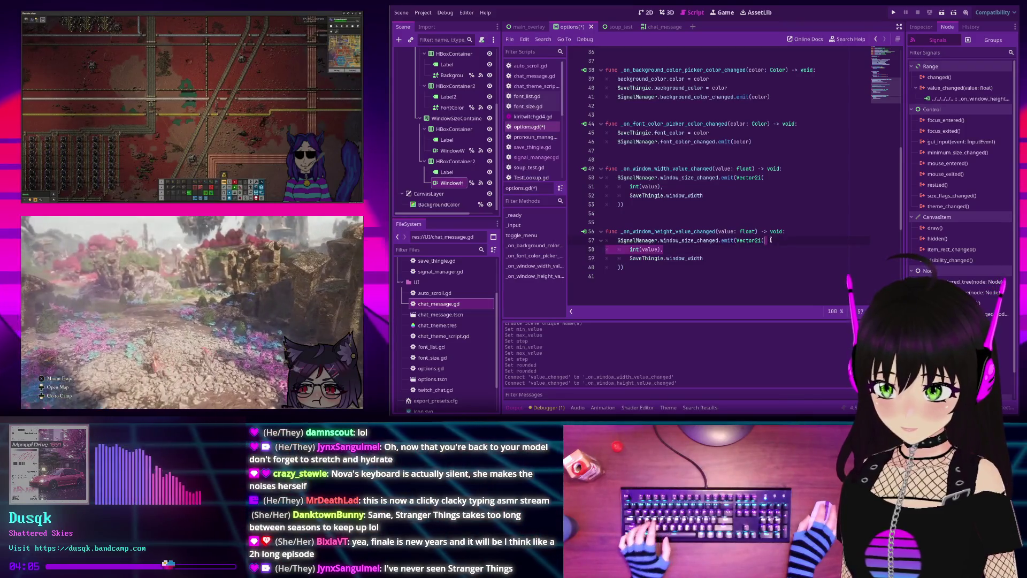
{"action": "key", "text": "BackSpace"}
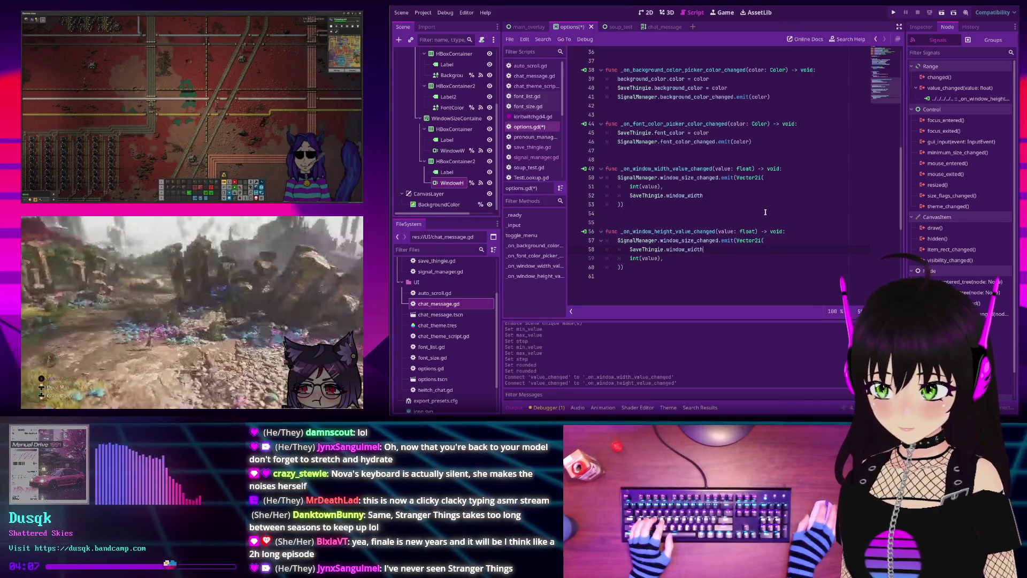
{"action": "key", "text": "BackSpace"}
{"action": "key", "text": "BackSpace"}
{"action": "key", "text": "BackSpace"}
{"action": "type", "text": "he"}
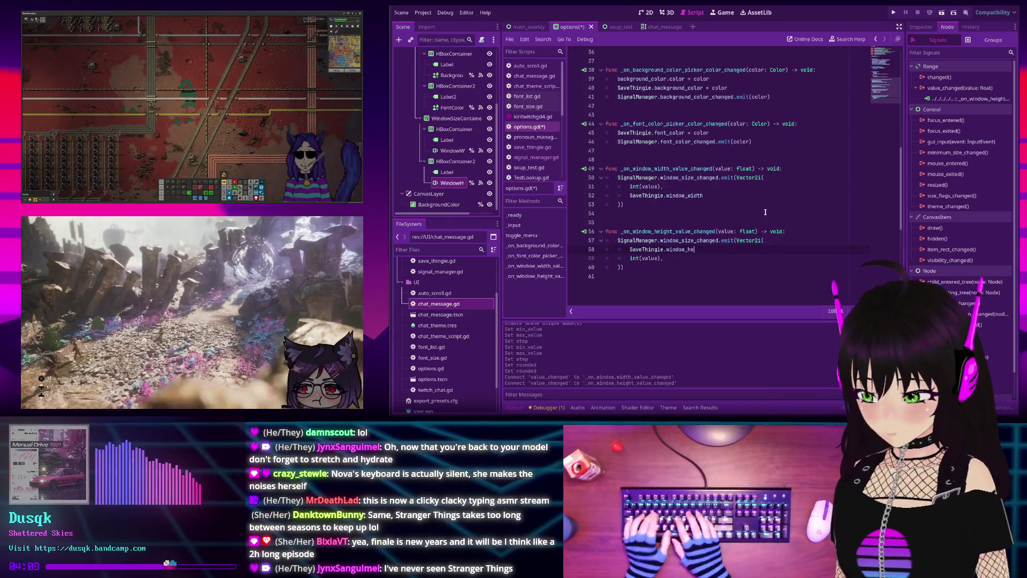
{"action": "type", "text": "ight"}
{"action": "key", "text": "ctrl+s"}
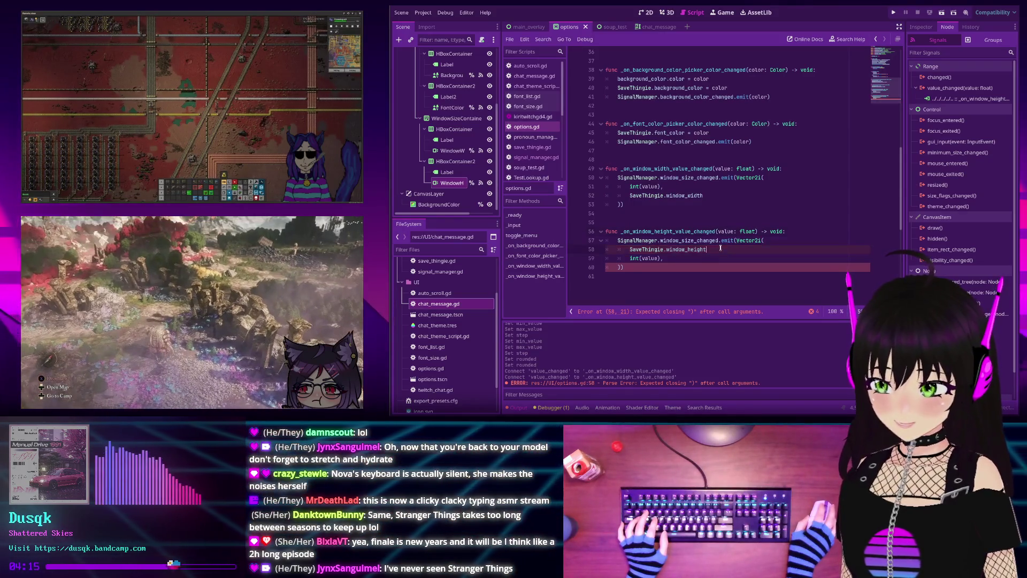
{"action": "type", "text": ","}
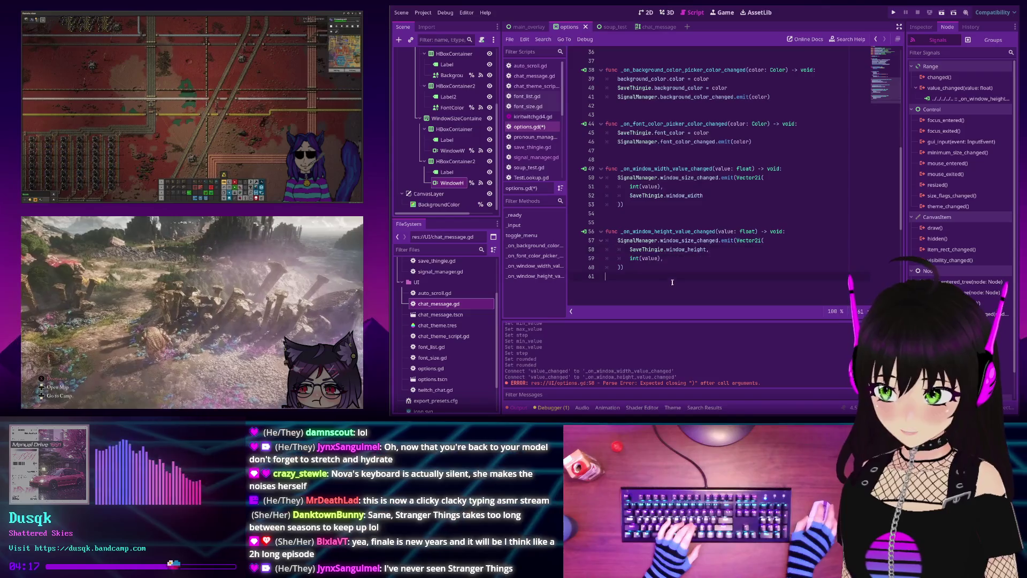
{"action": "left_click", "coordinate": [670, 259]}
{"action": "key", "text": "BackSpace"}
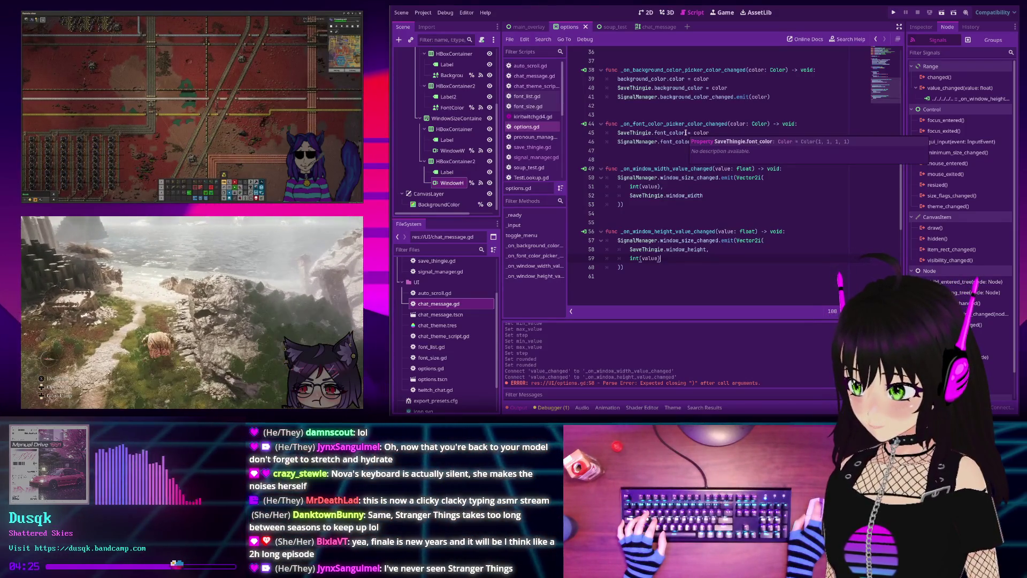
{"action": "left_click", "coordinate": [722, 221]}
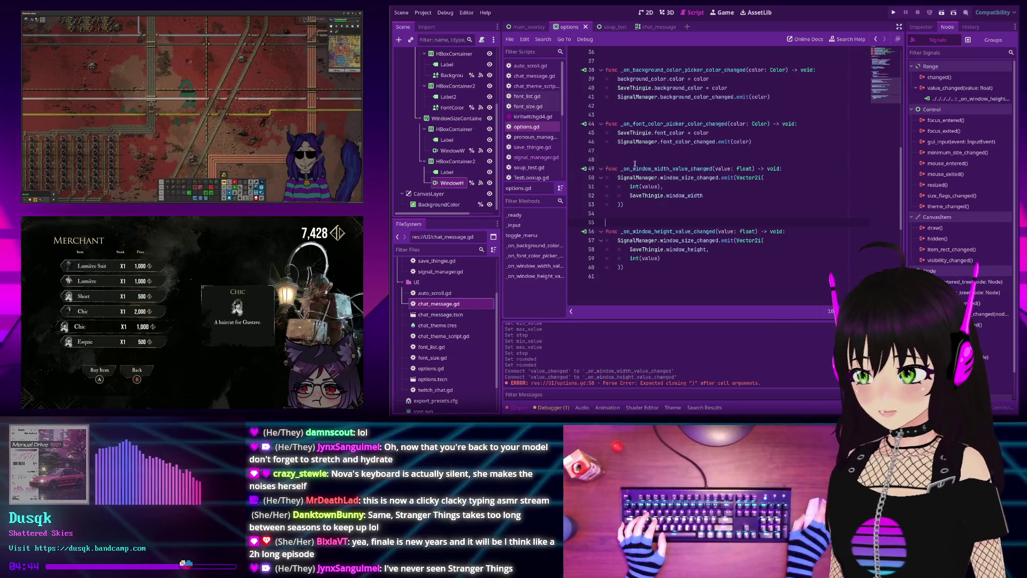
{"action": "scroll", "coordinate": [631, 160], "scroll_direction": "up", "scroll_amount": 4}
{"action": "scroll", "coordinate": [631, 159], "scroll_direction": "down", "scroll_amount": 2}
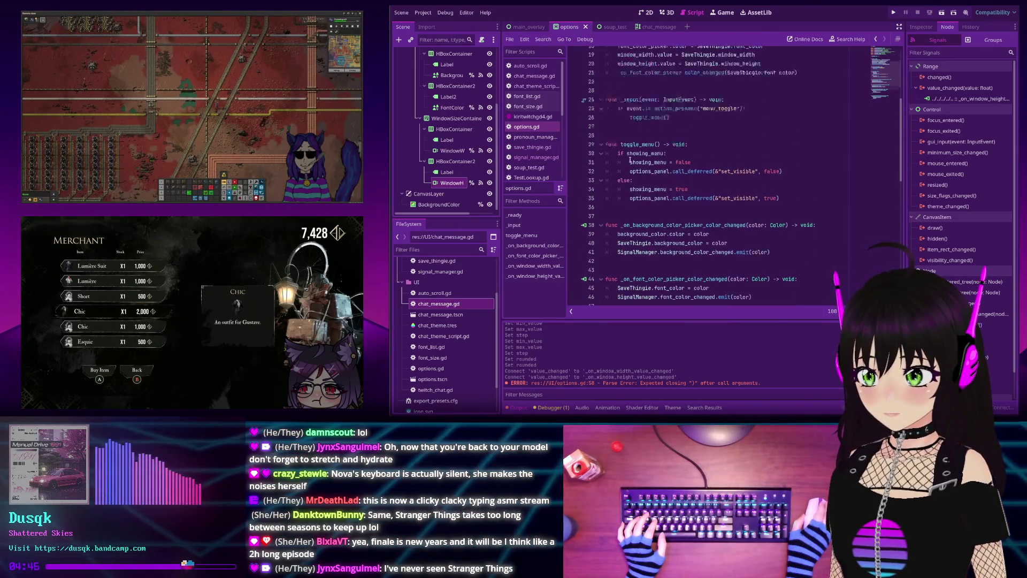
{"action": "scroll", "coordinate": [631, 161], "scroll_direction": "down", "scroll_amount": 2}
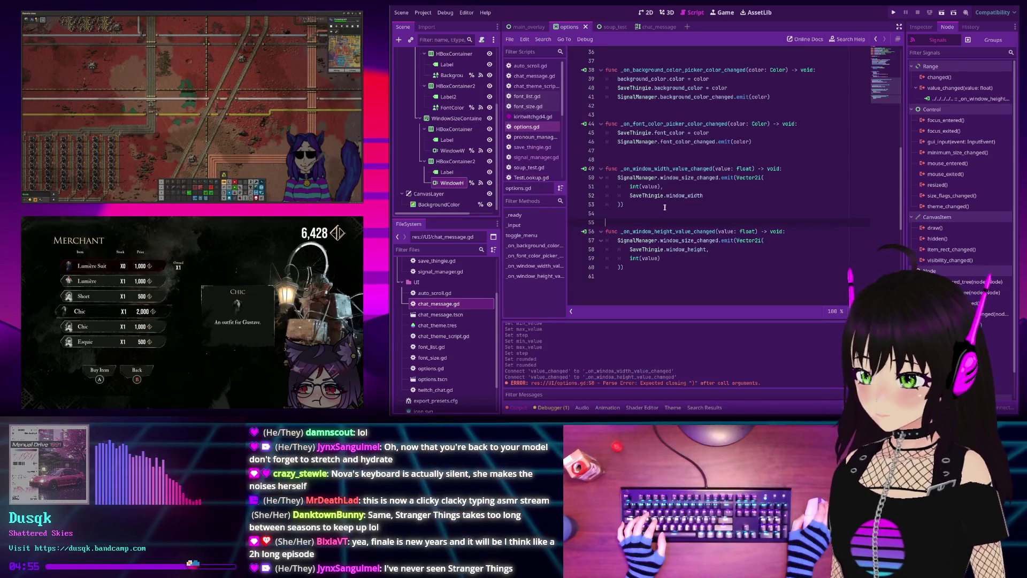
{"action": "scroll", "coordinate": [676, 207], "scroll_direction": "down", "scroll_amount": 2}
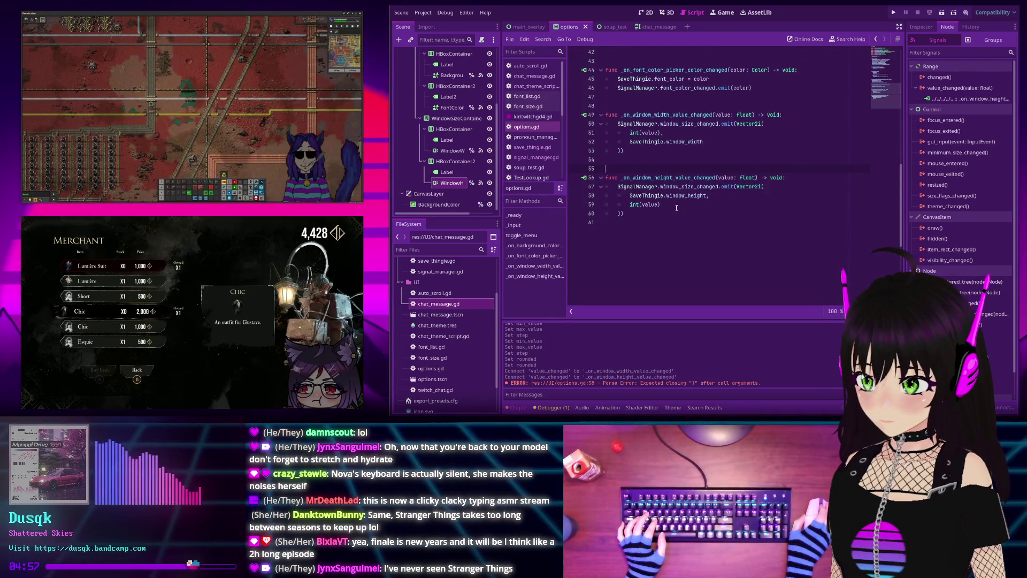
{"action": "scroll", "coordinate": [676, 207], "scroll_direction": "up", "scroll_amount": 3}
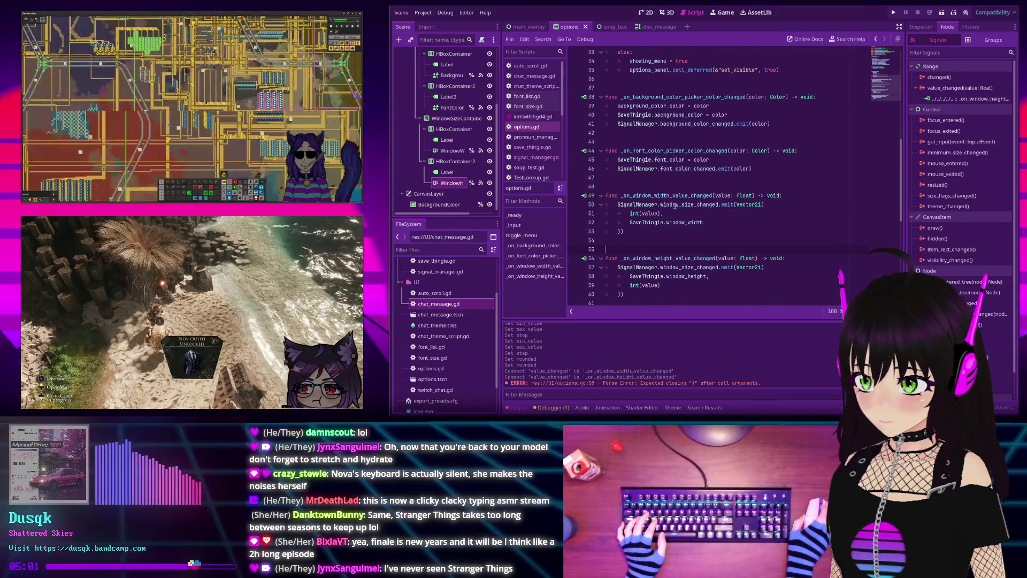
{"action": "scroll", "coordinate": [675, 206], "scroll_direction": "up", "scroll_amount": 3}
{"action": "scroll", "coordinate": [674, 203], "scroll_direction": "down", "scroll_amount": 3}
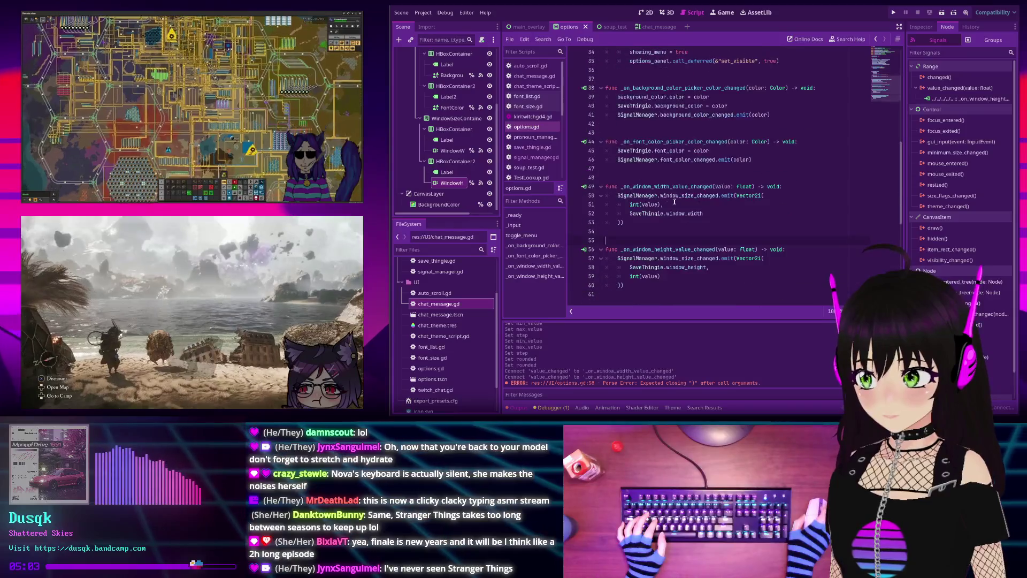
{"action": "scroll", "coordinate": [473, 82], "scroll_direction": "up", "scroll_amount": 4}
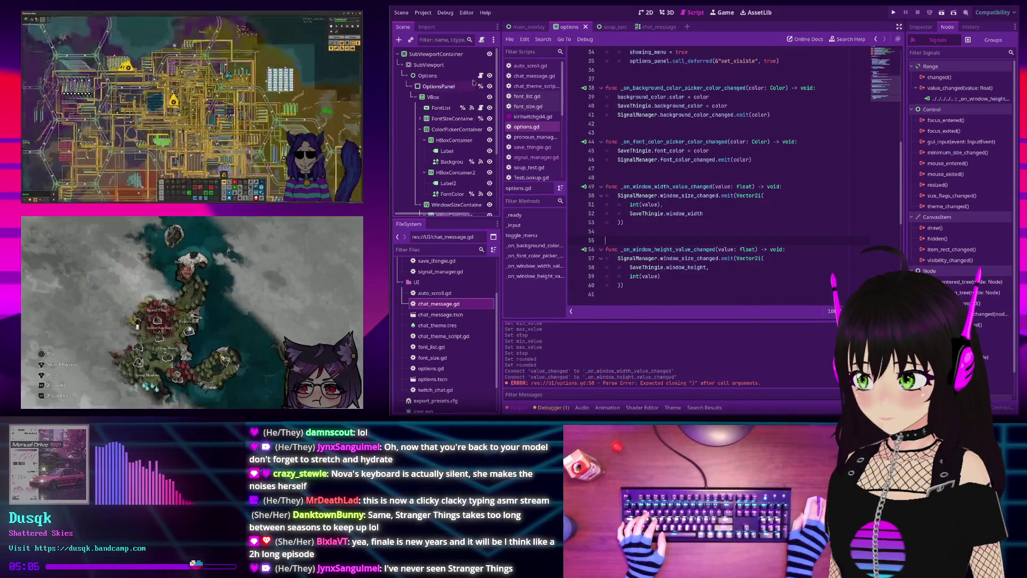
Switch to main_overlay, glance at signal_manager.gd and options.gd, then open chat_theme_script.gd
{"action": "left_click", "coordinate": [520, 28]}
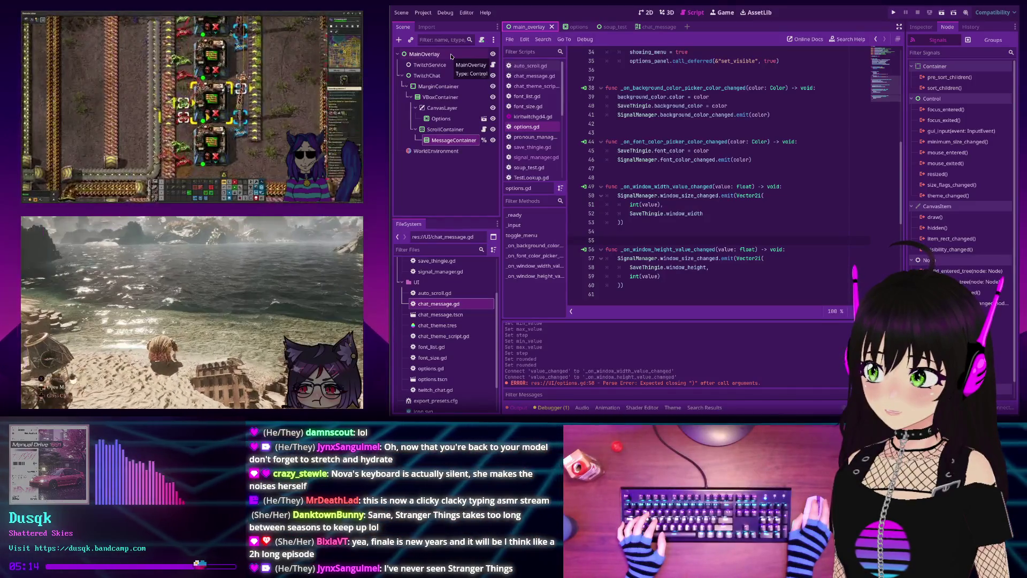
{"action": "left_click", "coordinate": [540, 157]}
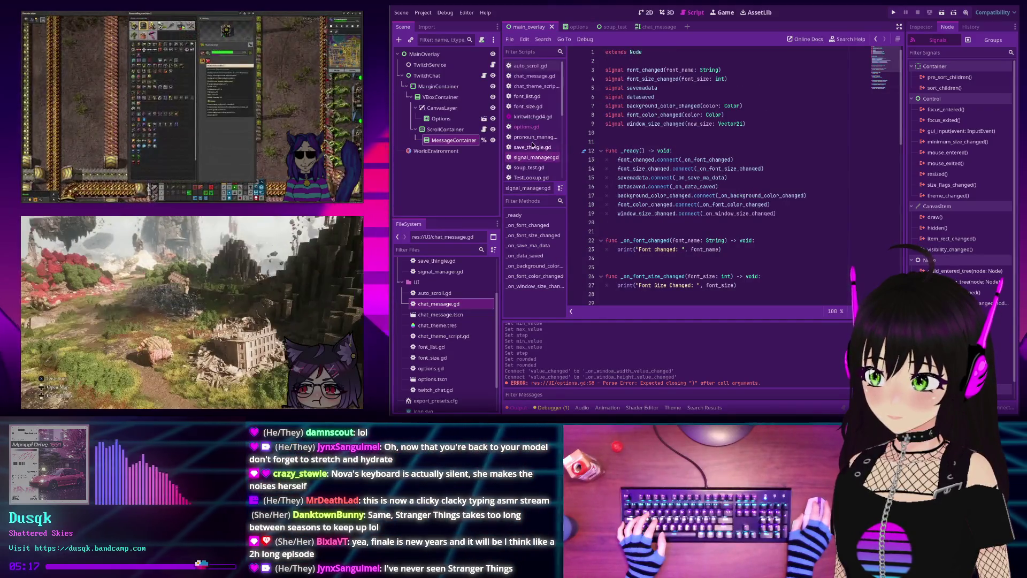
{"action": "left_click", "coordinate": [534, 126]}
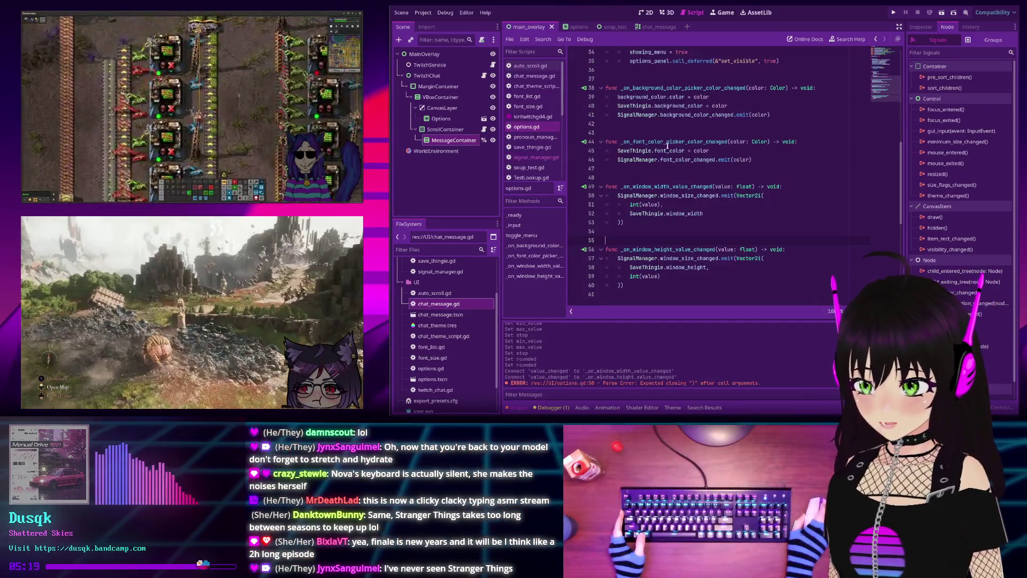
{"action": "scroll", "coordinate": [667, 145], "scroll_direction": "up", "scroll_amount": 1}
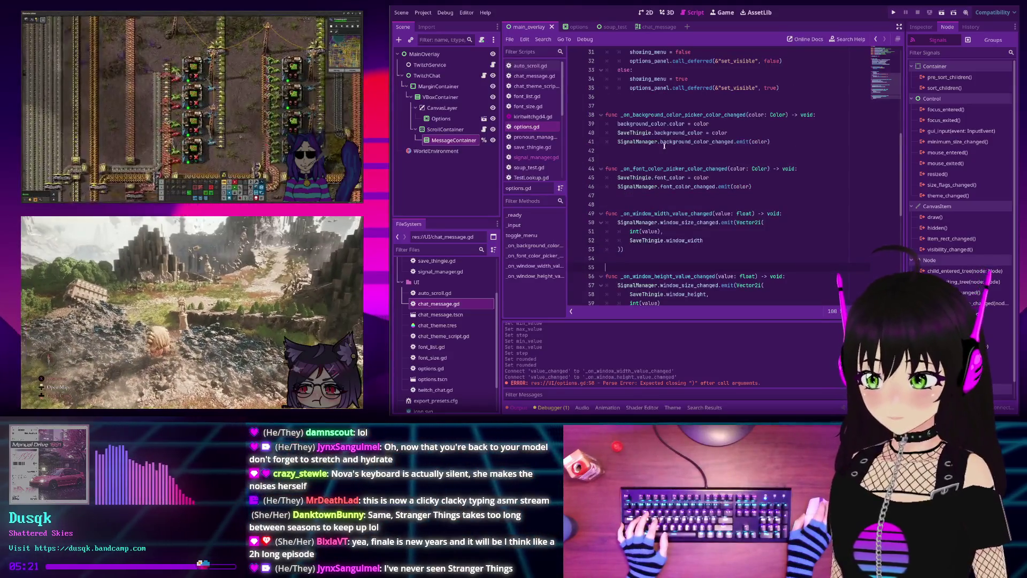
{"action": "left_click", "coordinate": [534, 87]}
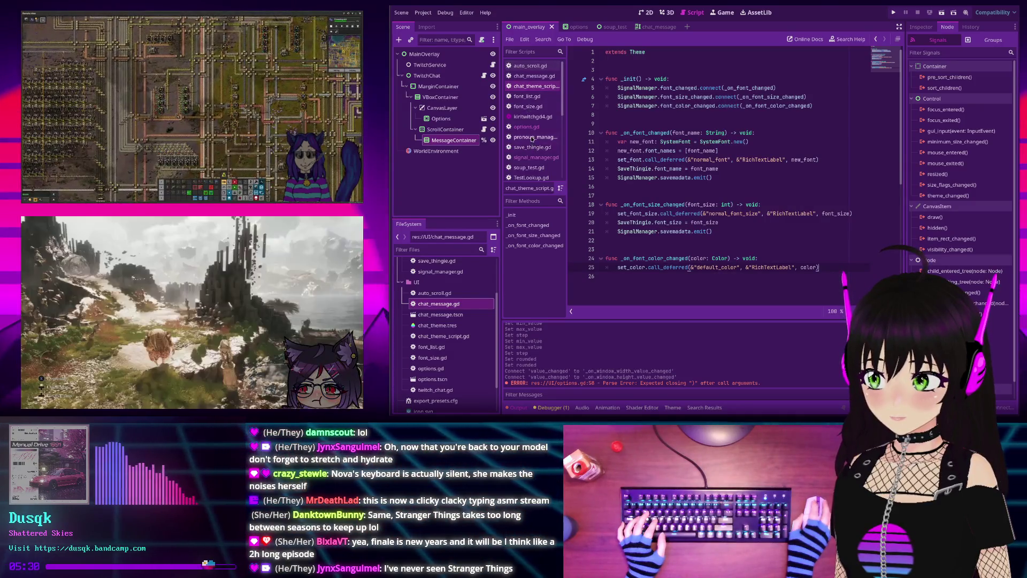
{"action": "scroll", "coordinate": [530, 137], "scroll_direction": "down", "scroll_amount": 3}
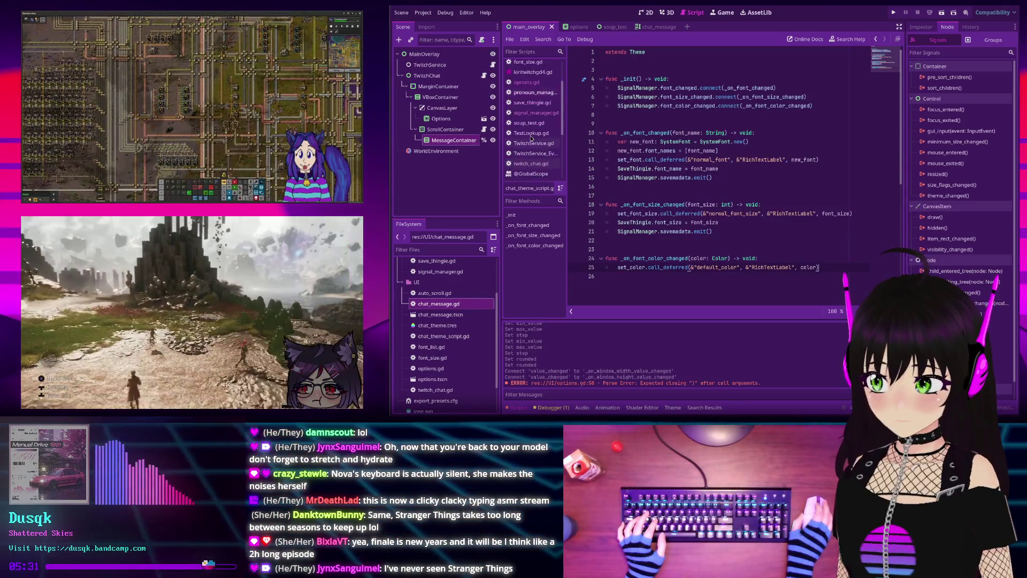